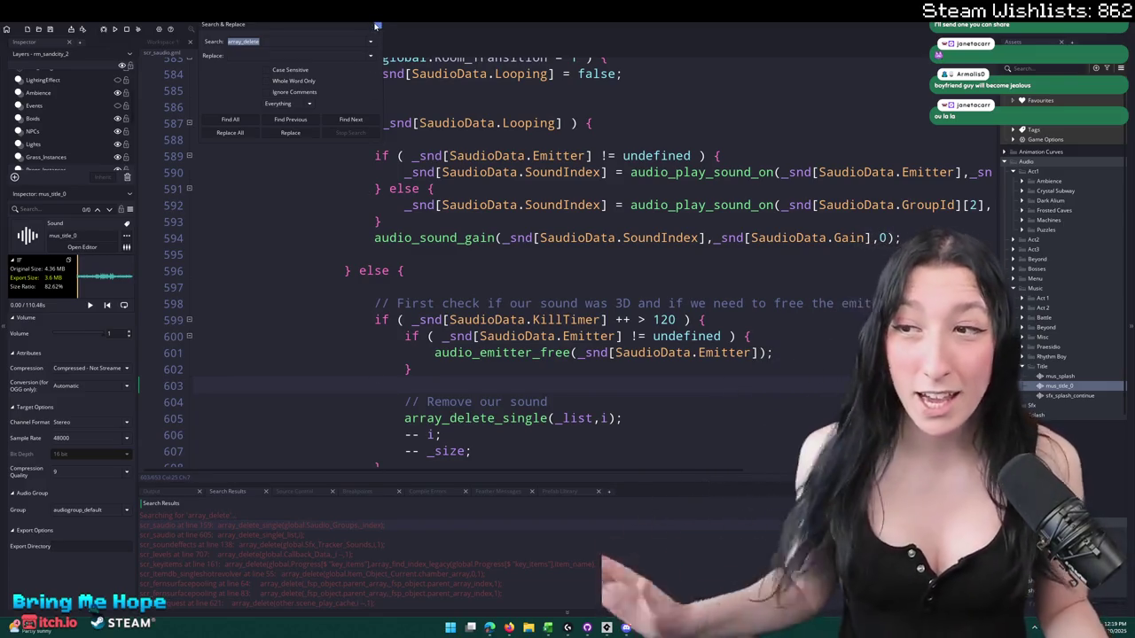
- Close the Search & Replace panel and bring the small browser window into view
click(376, 25)
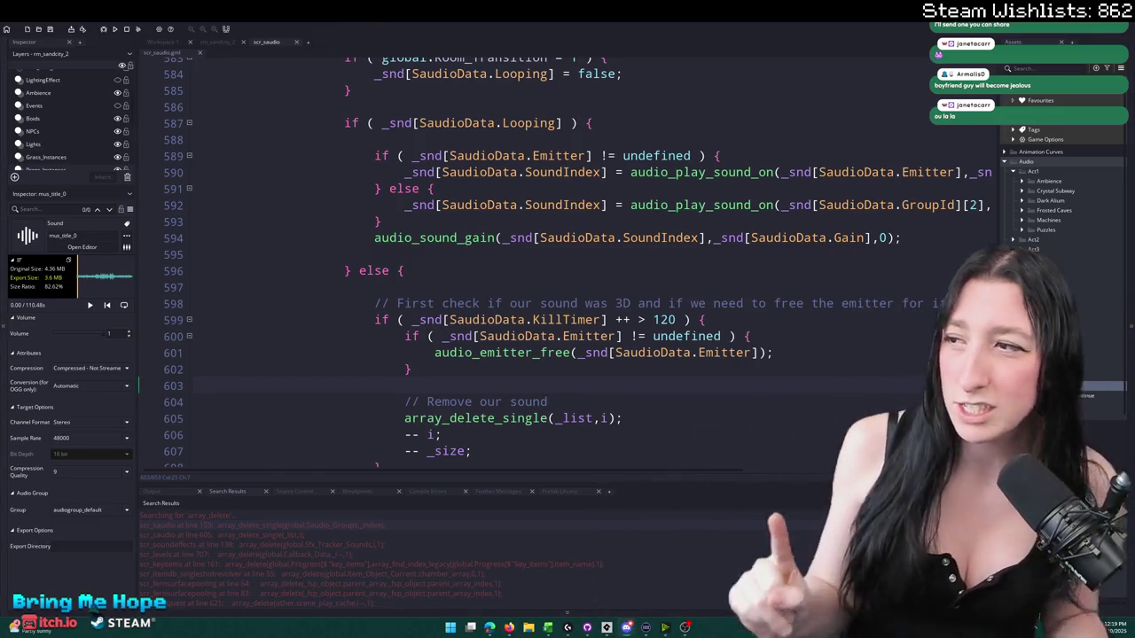
click(489, 627)
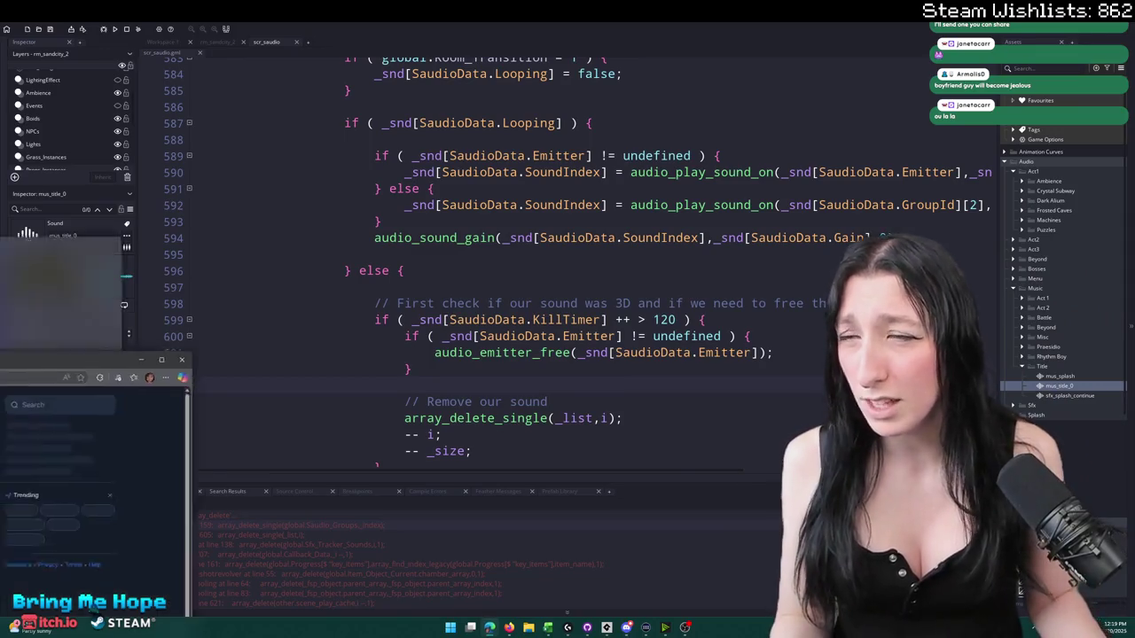
drag(44, 351, 121, 321)
- Maximize the browser, zoom in on the gummy-worm Bluesky post, then reset zoom
double_click(121, 320)
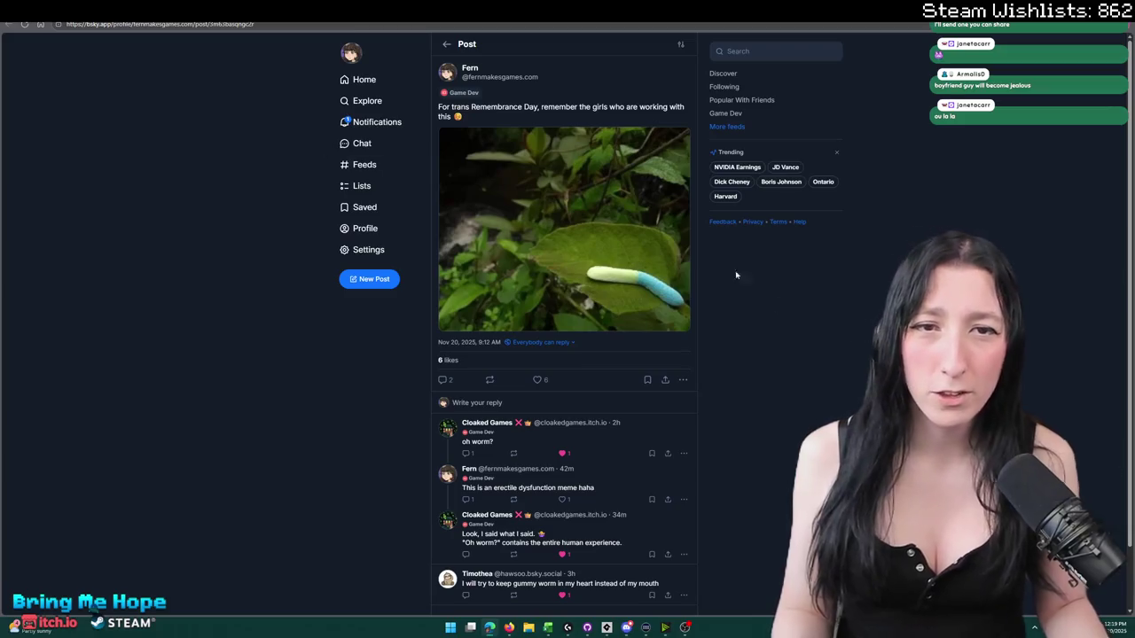
key(ctrl+plus)
key(ctrl+plus)
key(ctrl+plus)
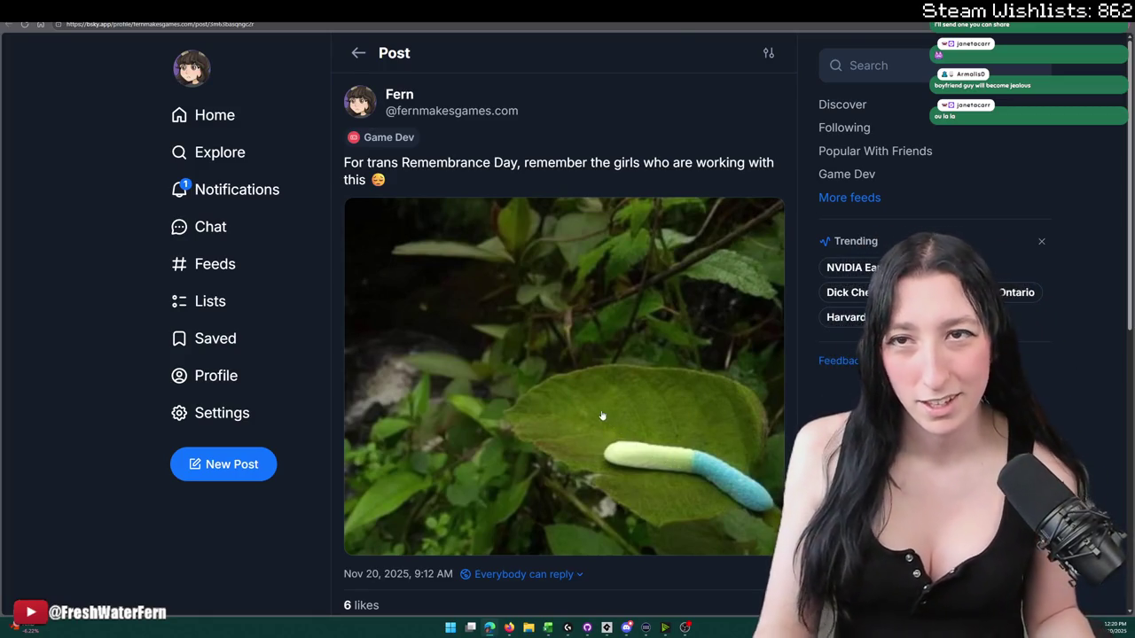
key(ctrl+0)
- Check Bluesky notifications, reopen the gummy-worm post, then return to GameMaker
click(375, 122)
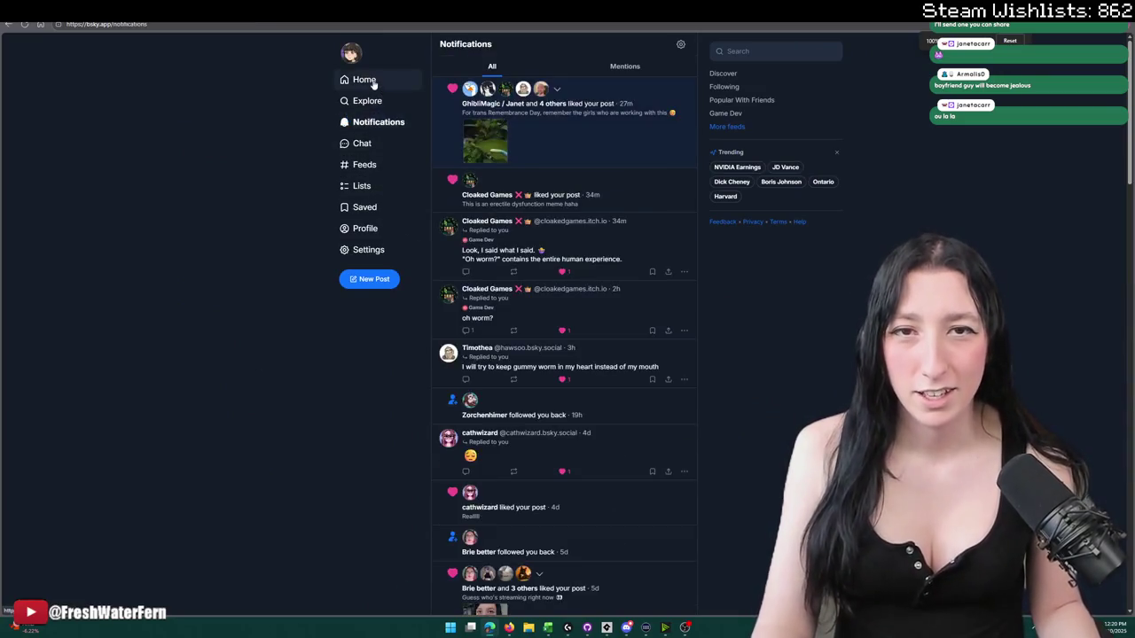
click(532, 133)
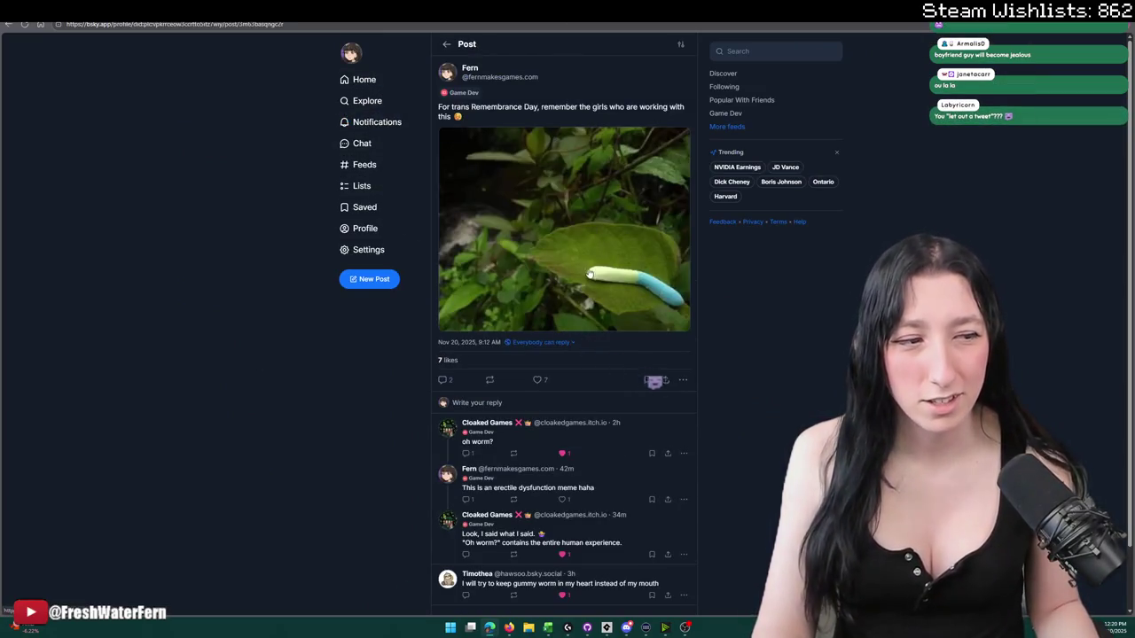
scroll(589, 274, down, 1)
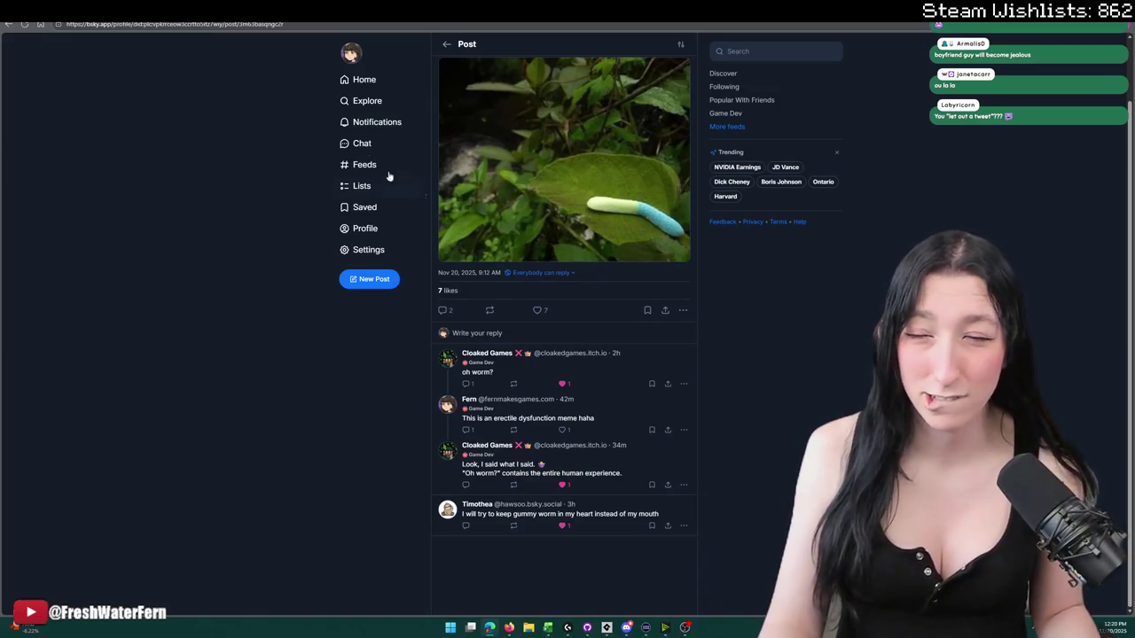
key(alt+Tab)
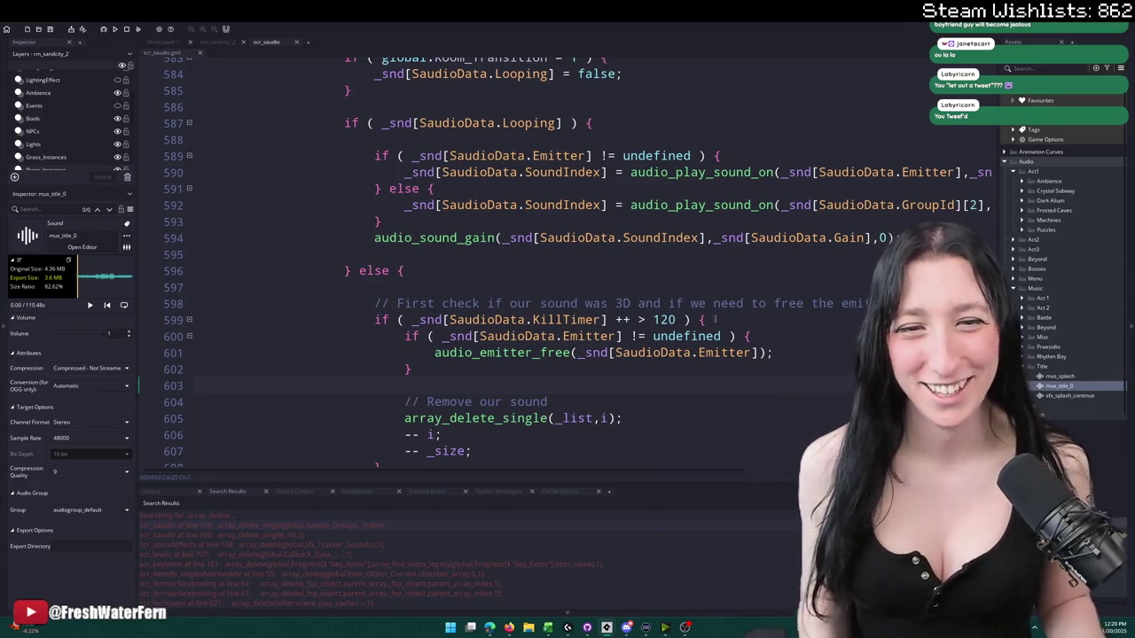
- Make the bottom panel taller and switch it from array_delete search results to the Output log
click(785, 352)
scroll(794, 335, down, 1)
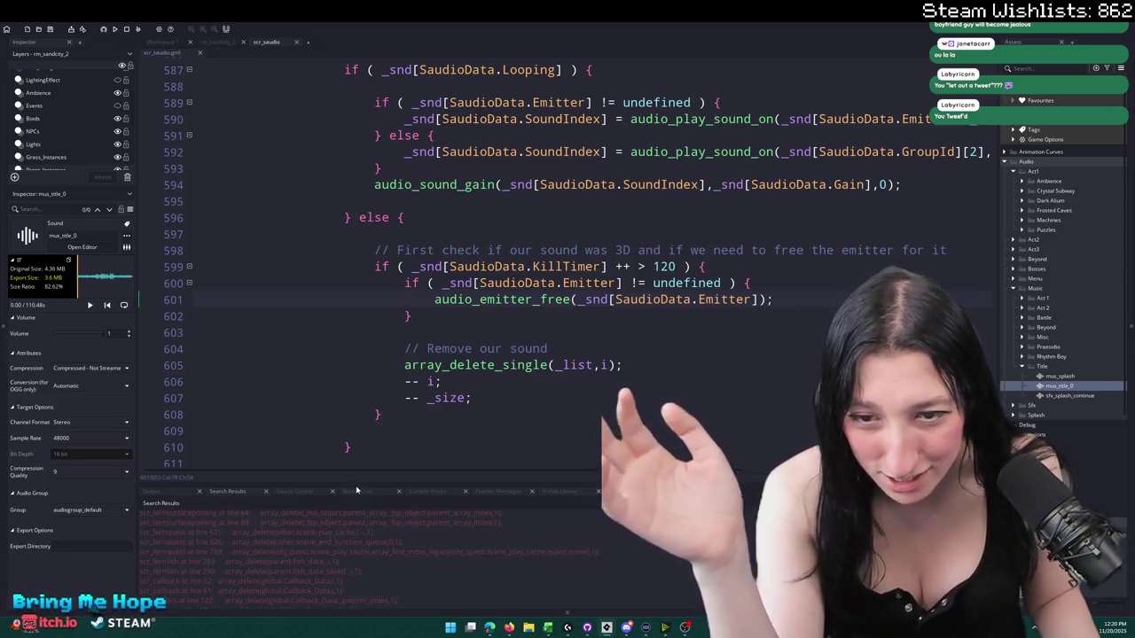
drag(266, 484, 373, 355)
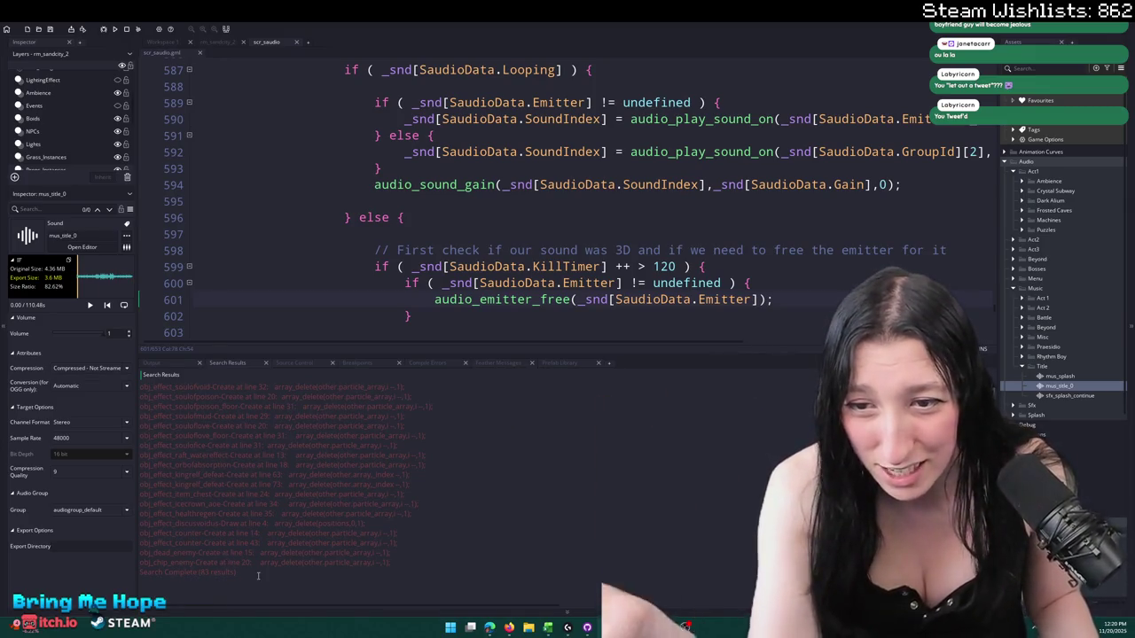
scroll(323, 539, up, 4)
scroll(323, 488, up, 3)
scroll(323, 474, up, 2)
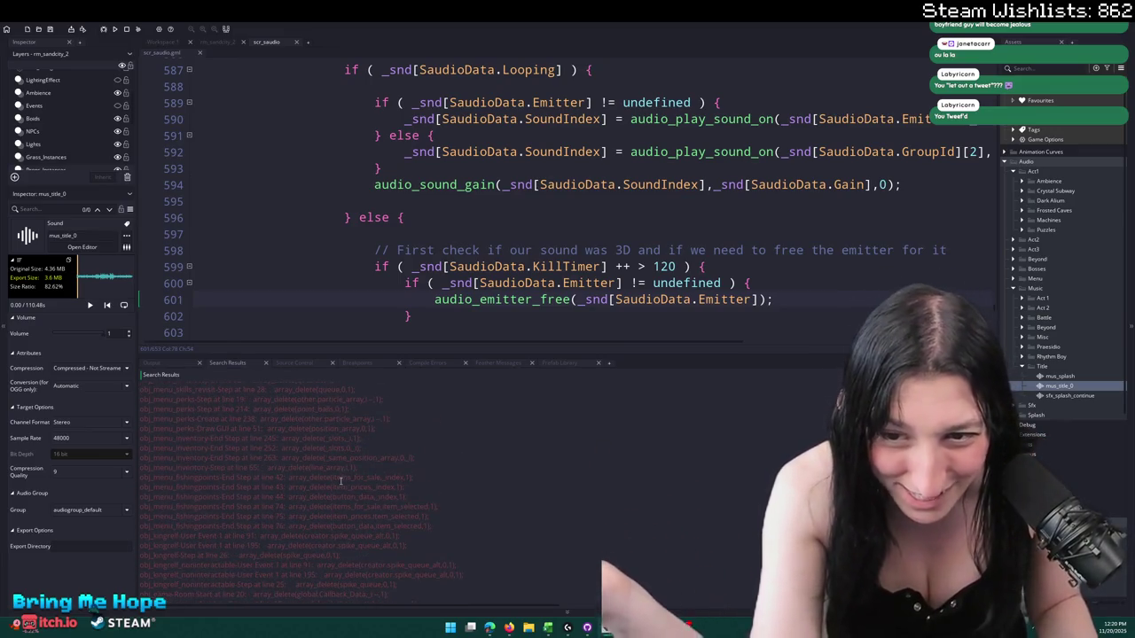
click(183, 363)
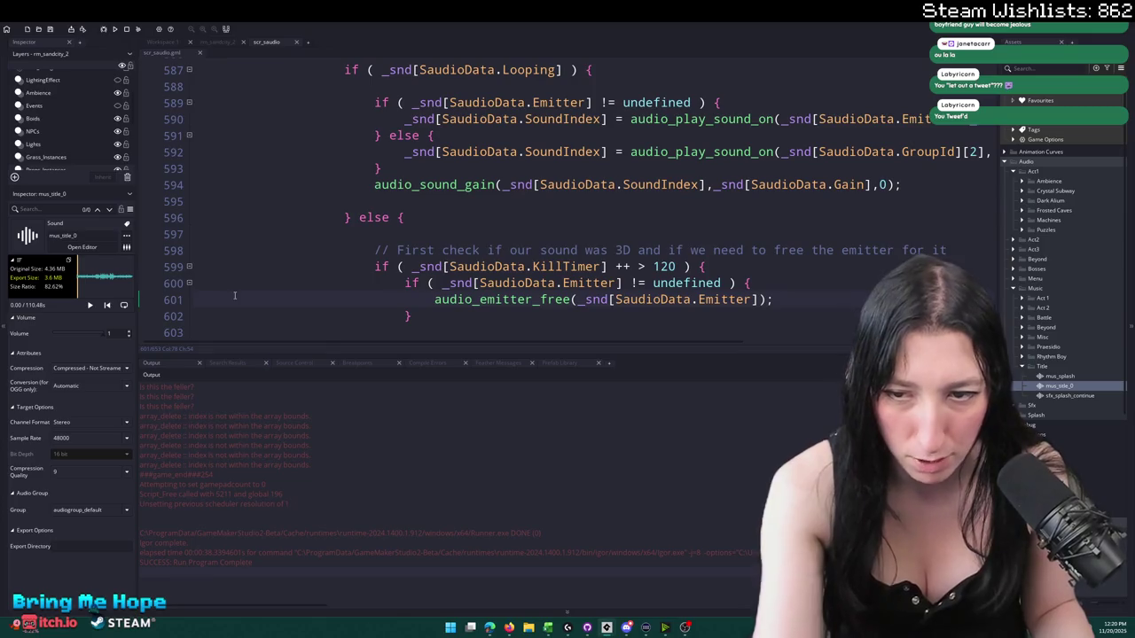
- Compile and run Bring Me Hope, then start Story from the game menu
click(113, 31)
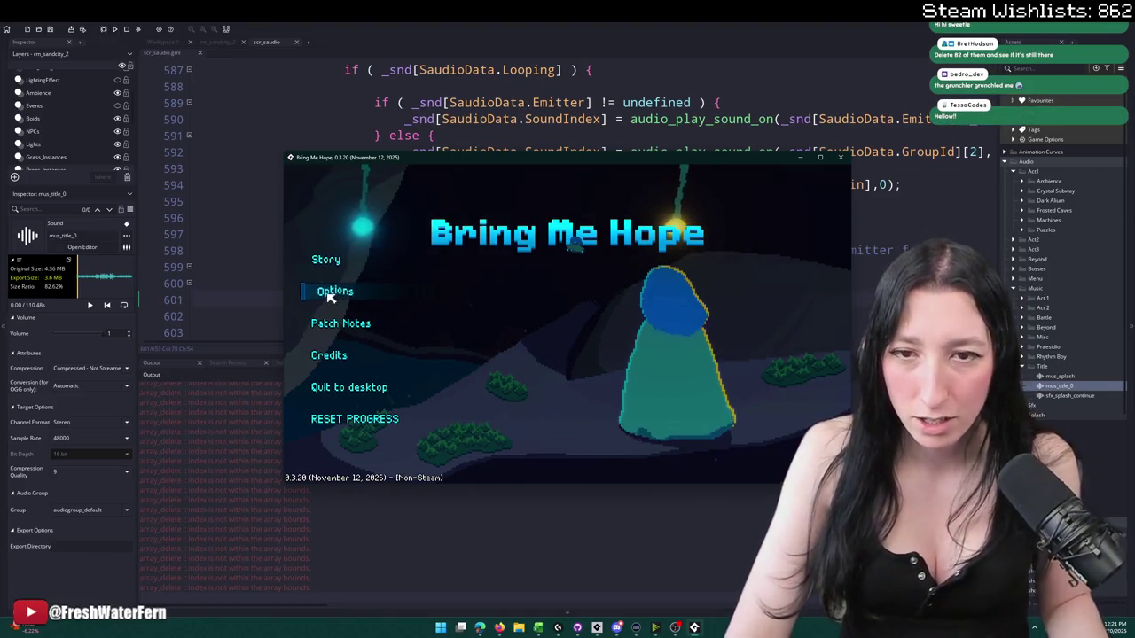
click(330, 559)
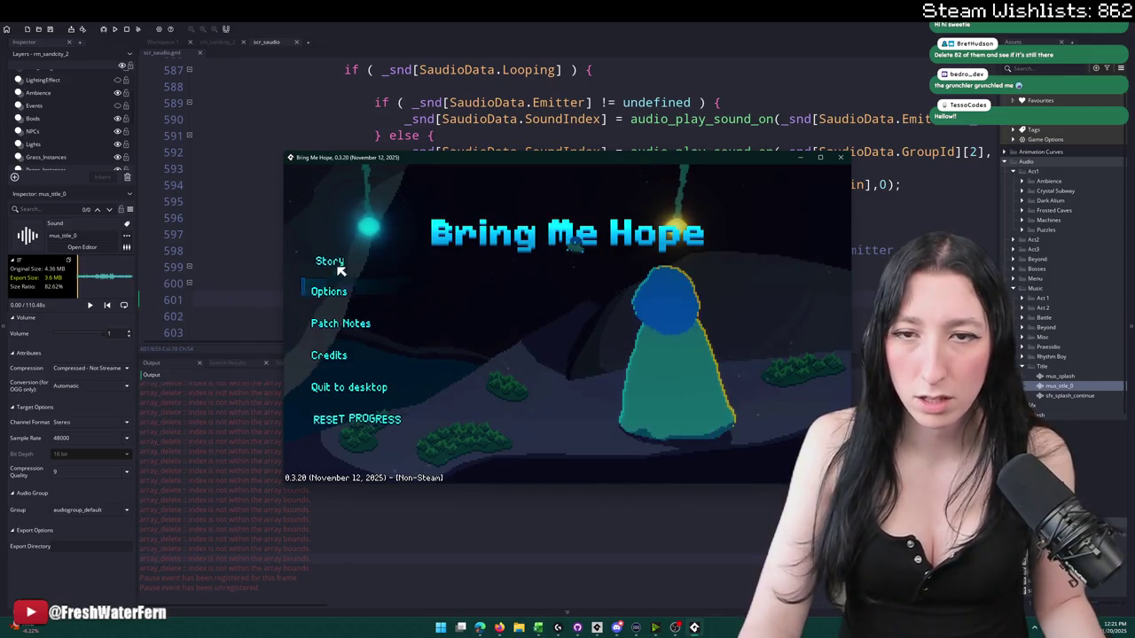
click(332, 258)
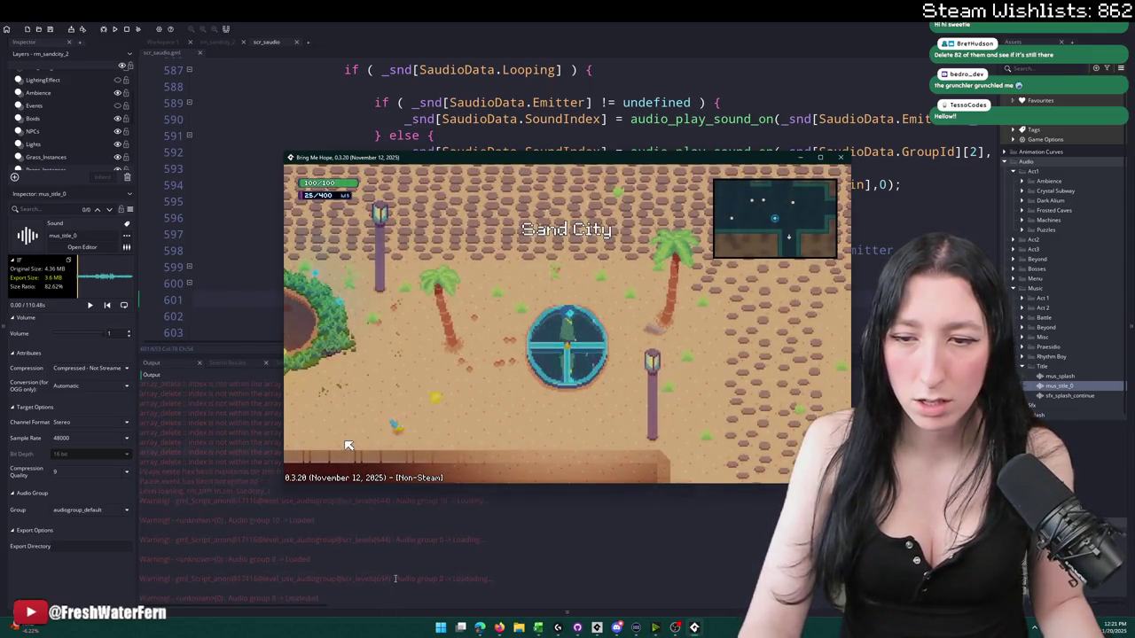
- Walk the player around Sand City and the fountain, then close the game
key(a)
key(d)
key(w)
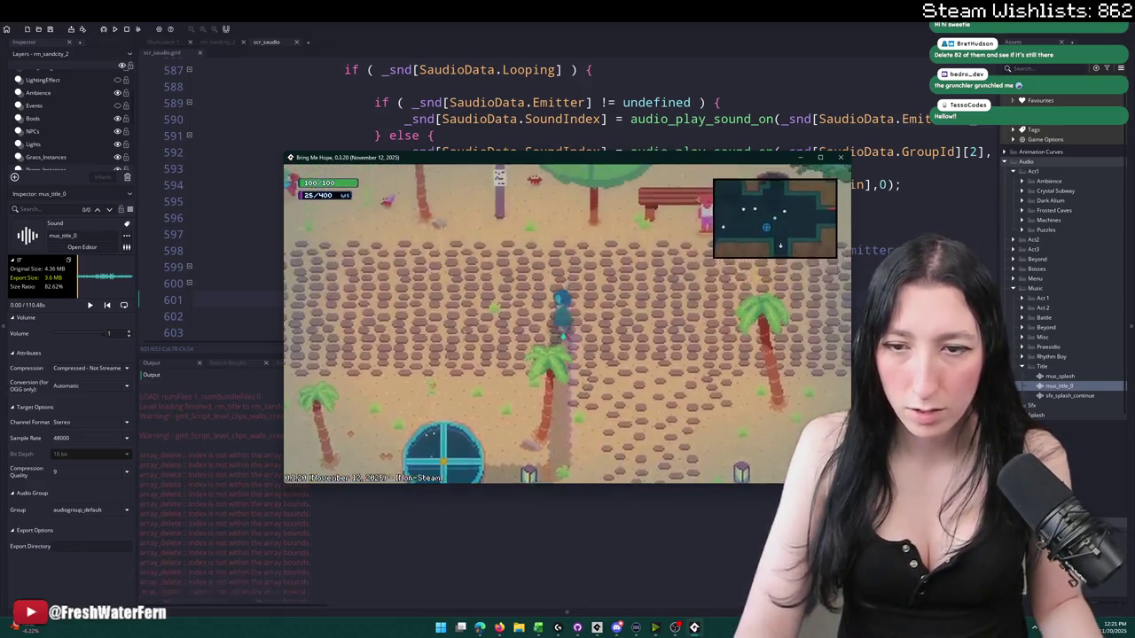
key(s)
key(a)
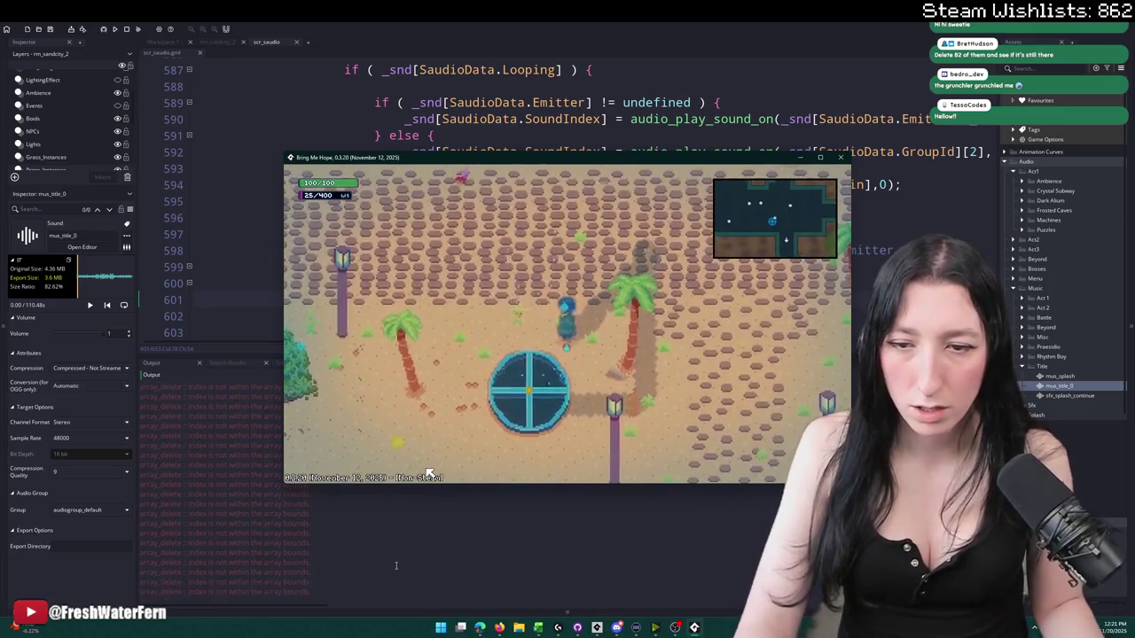
click(840, 157)
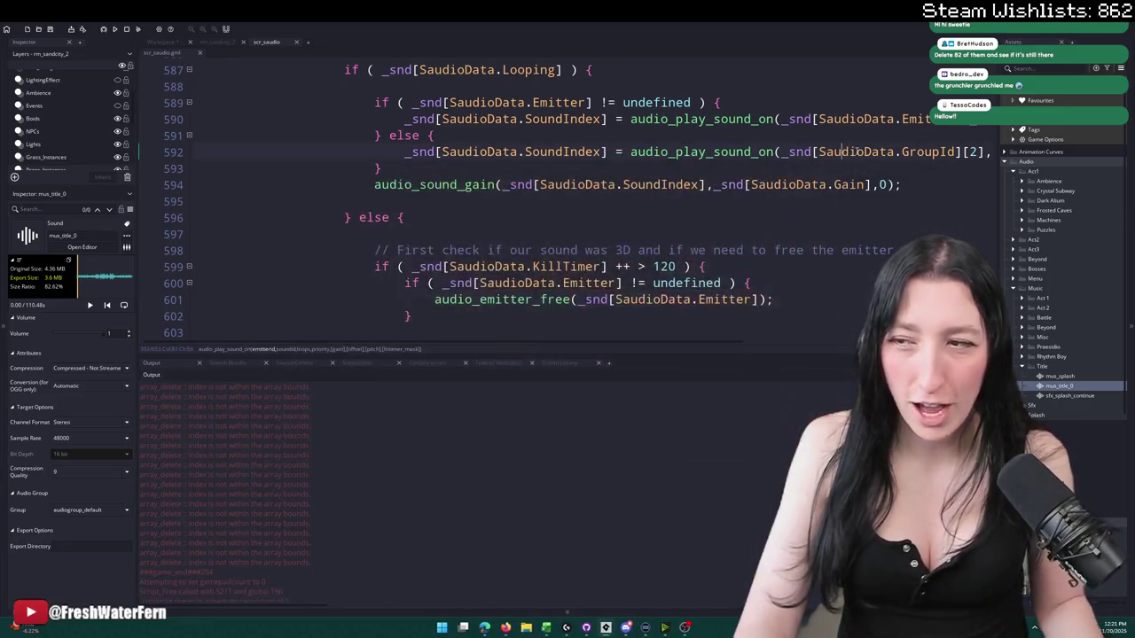
- Search 'fsp' and open fsp_gc_step with a taller code view
key(ctrl+t)
key(BackSpace)
key(BackSpace)
text(fsp)
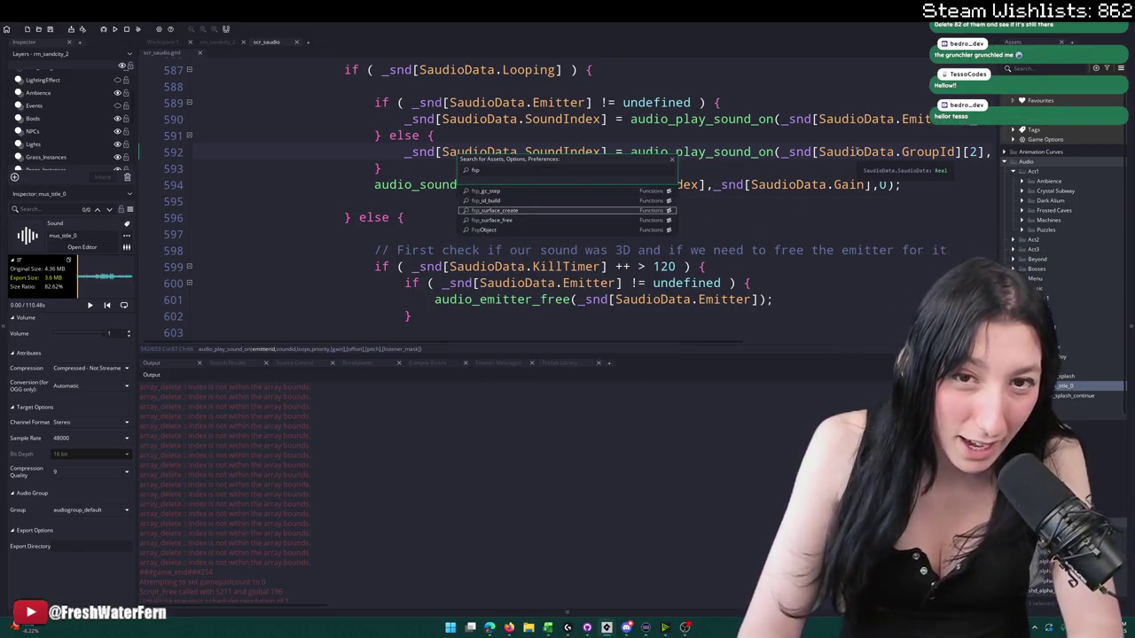
key(Return)
scroll(501, 317, down, 2)
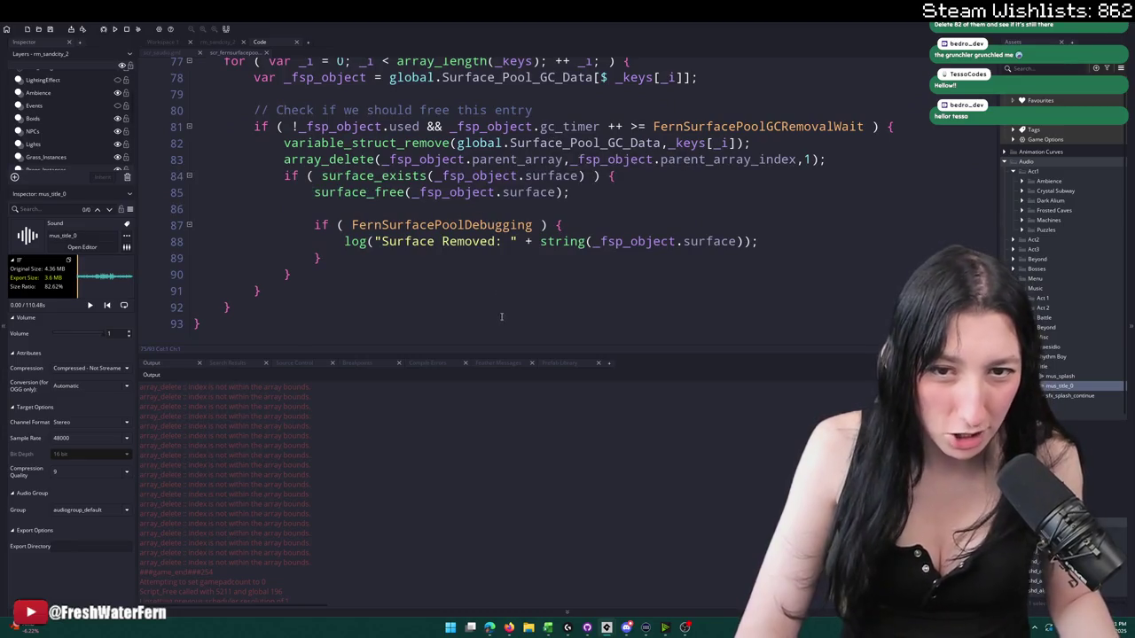
drag(527, 356, 527, 434)
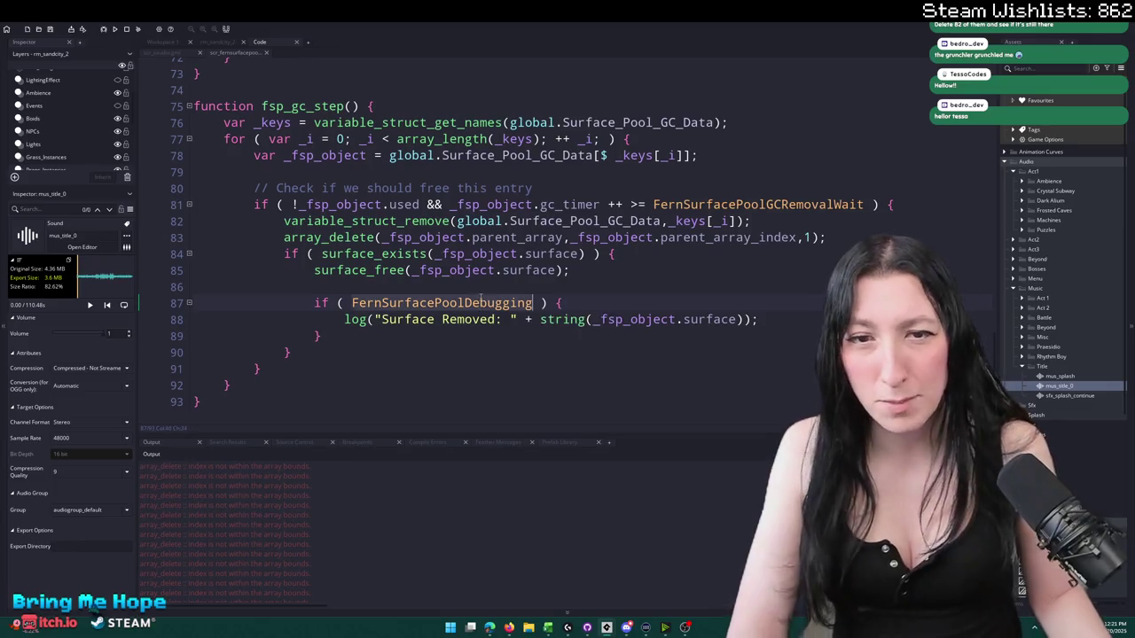
- Inspect lines 83–84, selecting _fsp_object.parent_array_index in the array_delete call
mouse_move(460, 304)
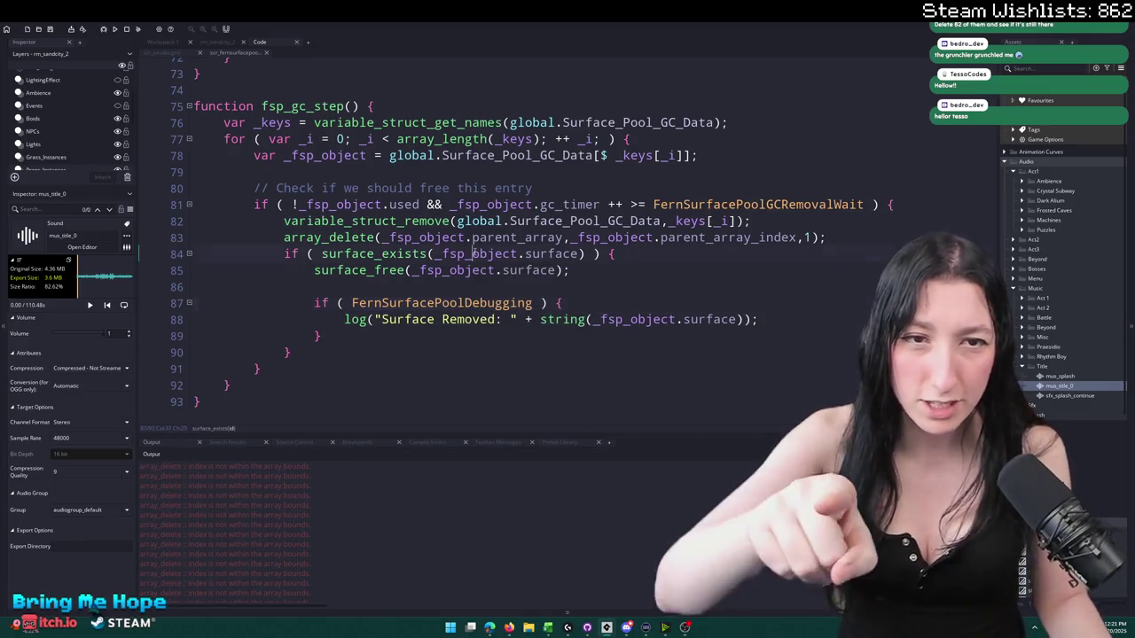
click(559, 254)
key(End)
mouse_move(468, 306)
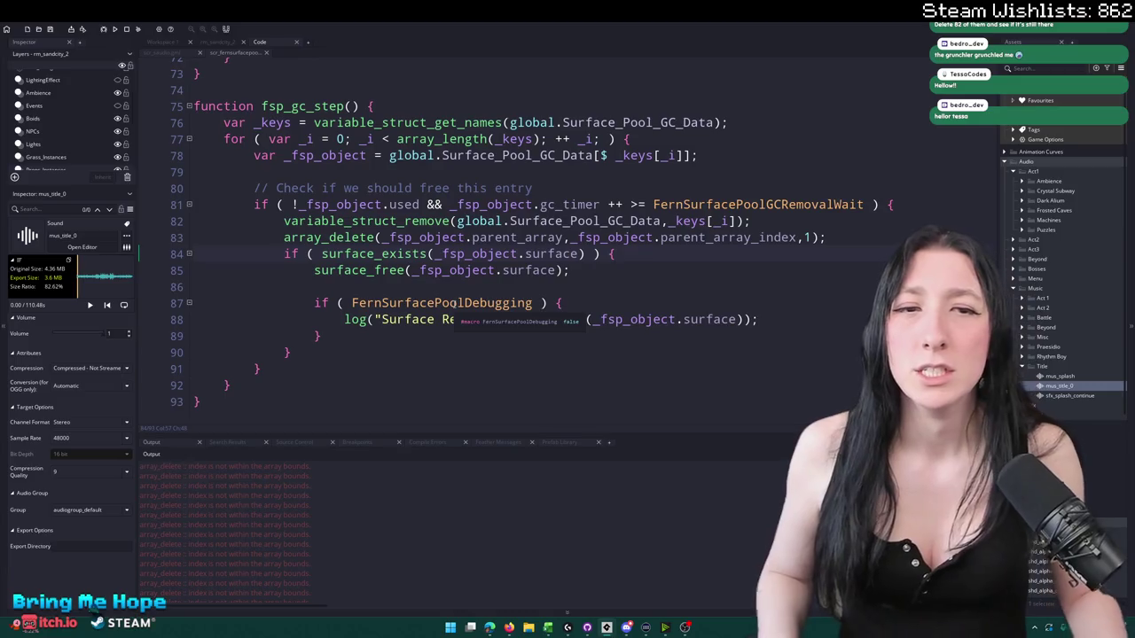
scroll(454, 305, up, 1)
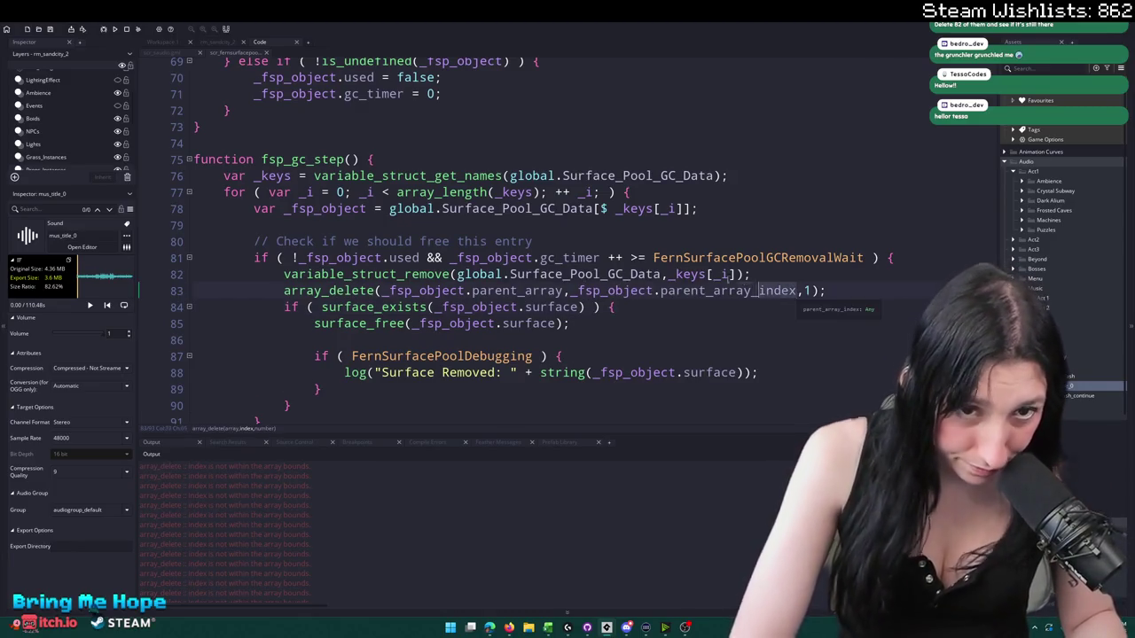
click(574, 291)
mouse_move(430, 356)
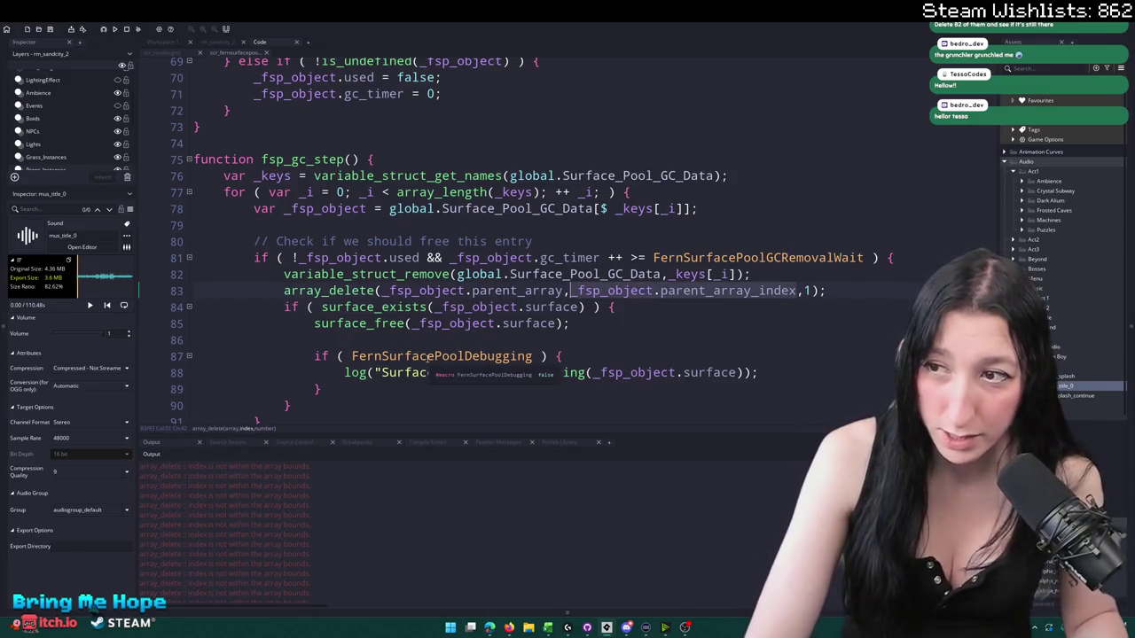
drag(569, 291, 799, 291)
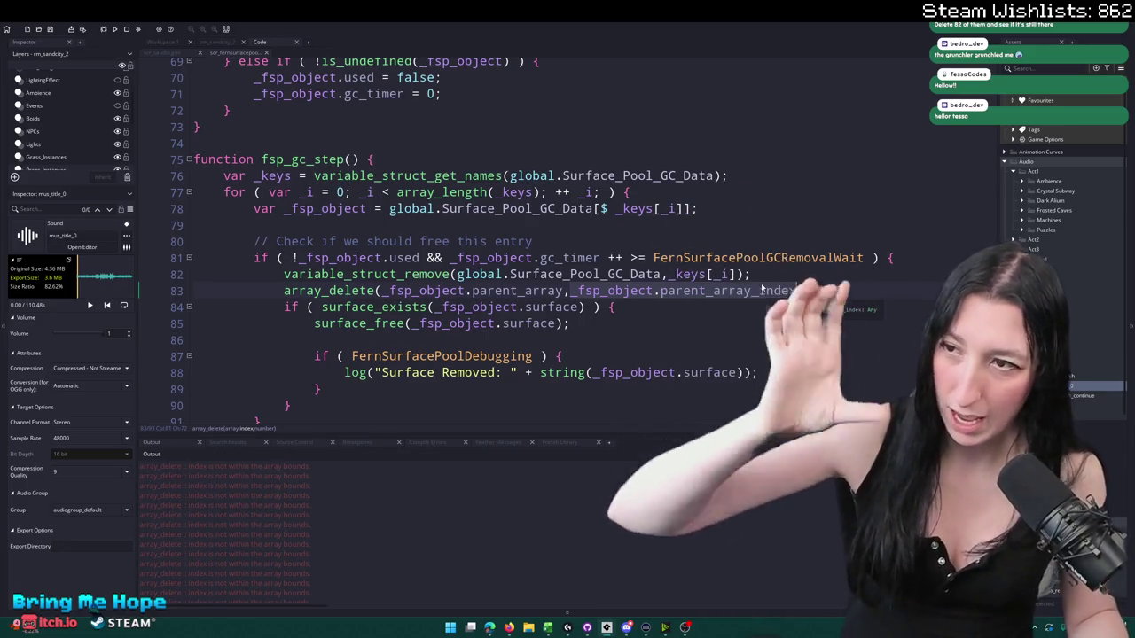
- Launch Aseprite from the Windows Start menu
mouse_move(472, 614)
key(super)
click(455, 514)
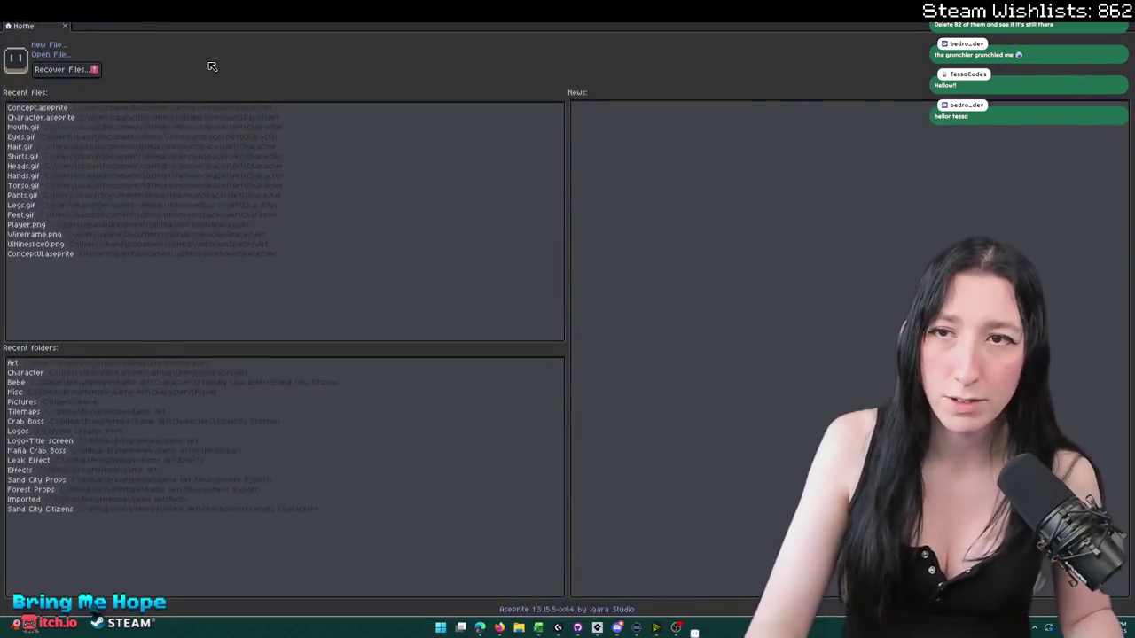
- Create a new 32×32 sprite
key(ctrl+n)
text(32)
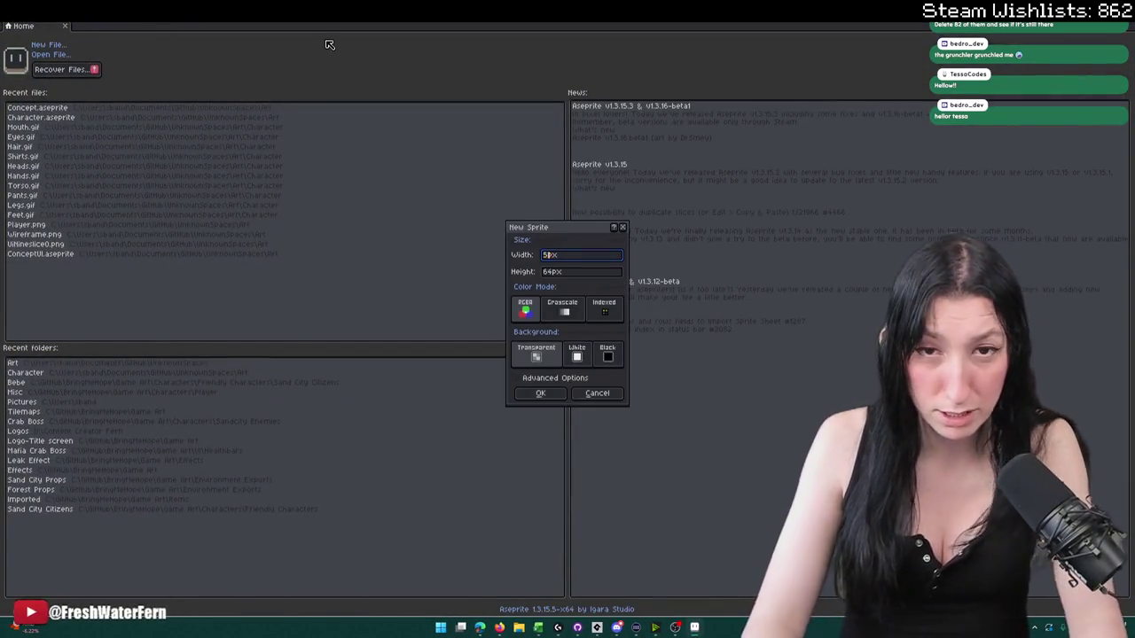
key(Tab)
text(32)
key(Return)
- Fill the canvas black with the bucket, removing an accidental extra frame
click(18, 59)
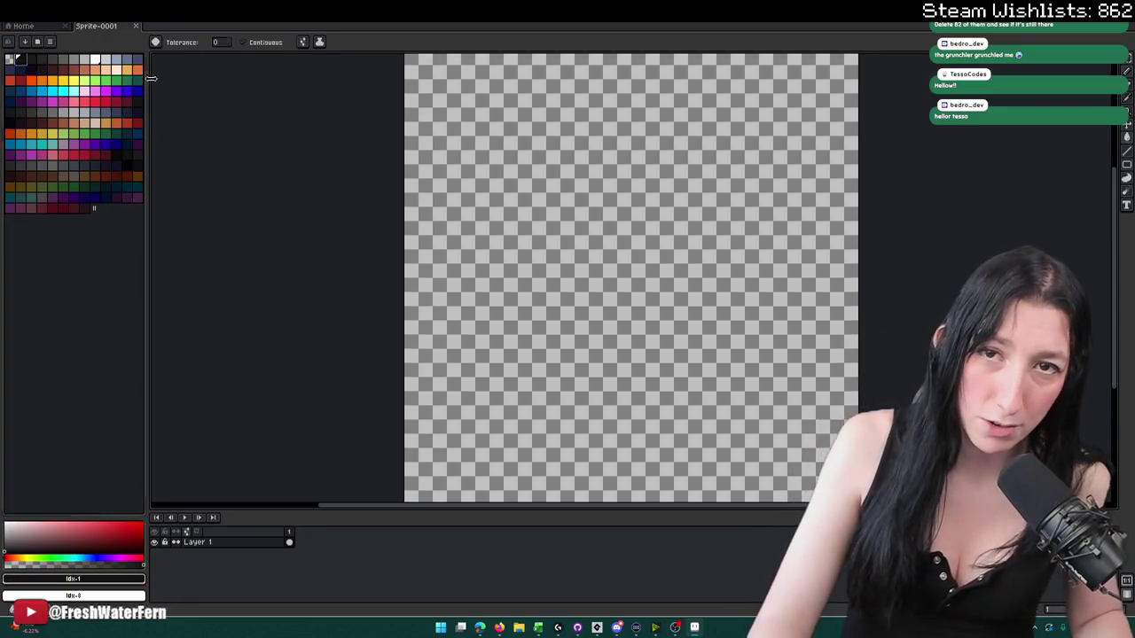
key(g)
click(552, 172)
key(alt+n)
key(ctrl+z)
- Add Layer 2 and draw a white test stroke with an enlarged pencil
key(shift+n)
click(96, 59)
key(b)
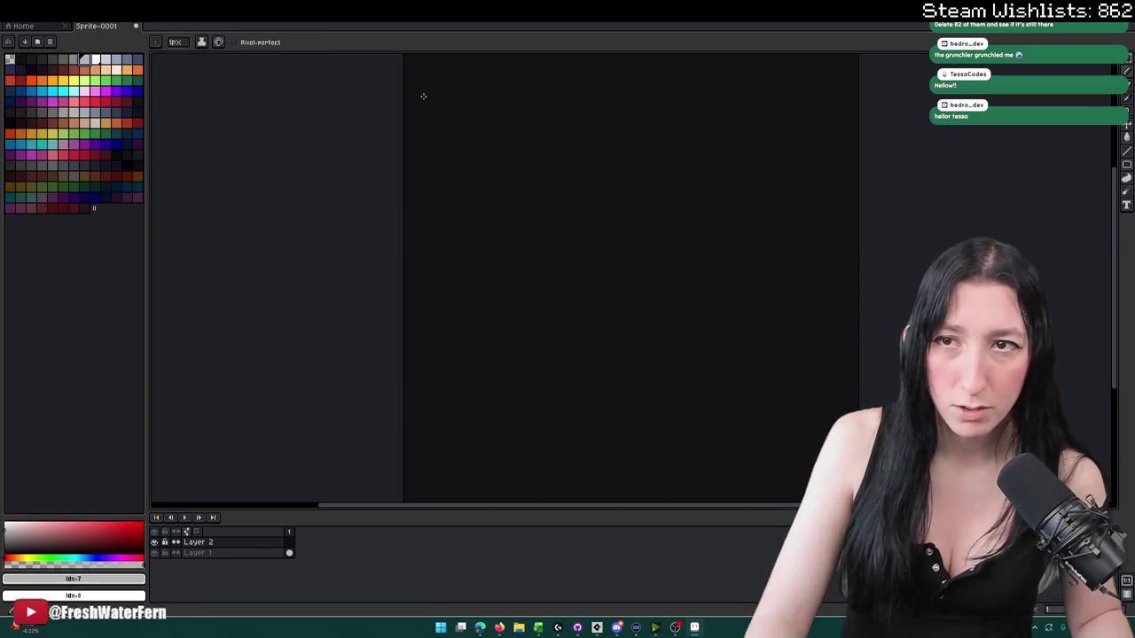
key(plus)
drag(532, 134, 610, 133)
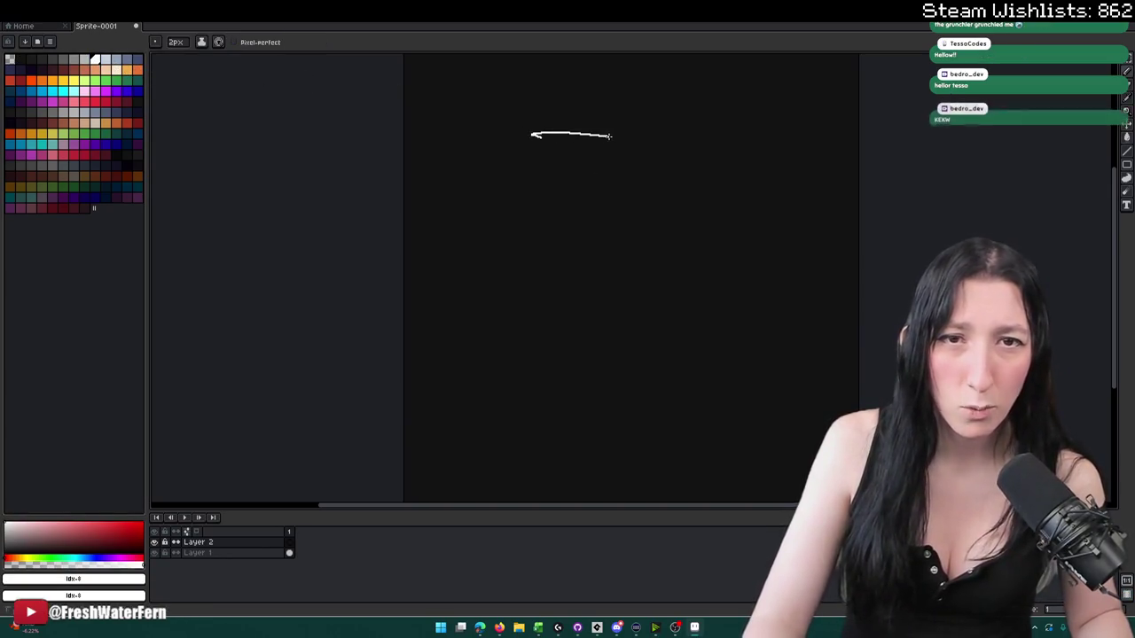
- Set the pencil to 4px and draw rungs and the upper vertical line
key(ctrl+z)
key(plus)
key(plus)
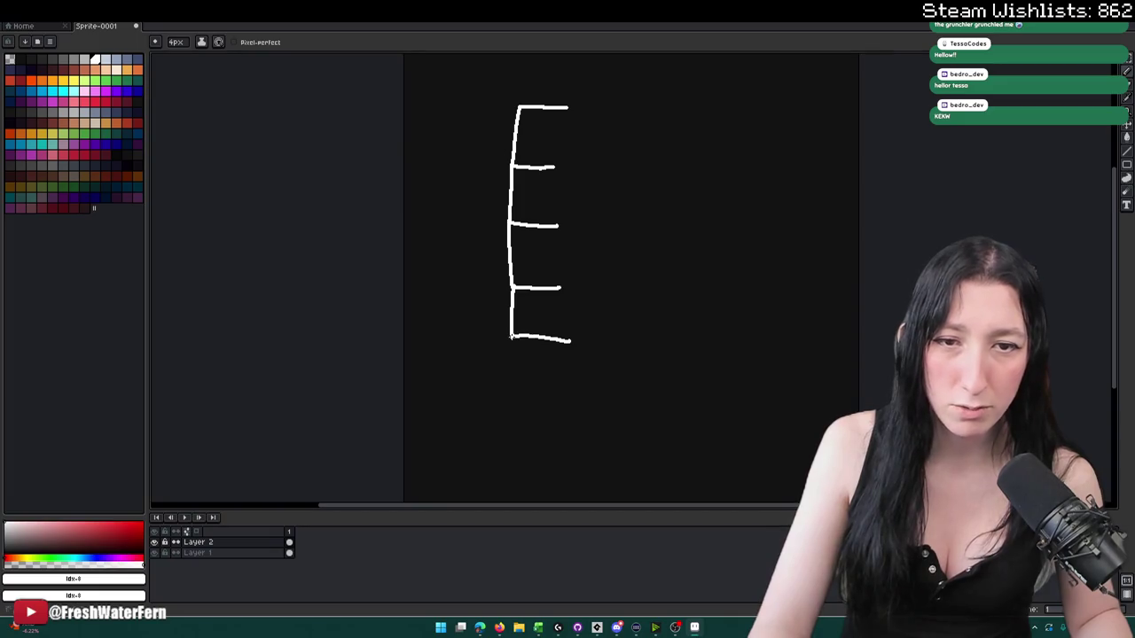
drag(560, 392, 500, 359)
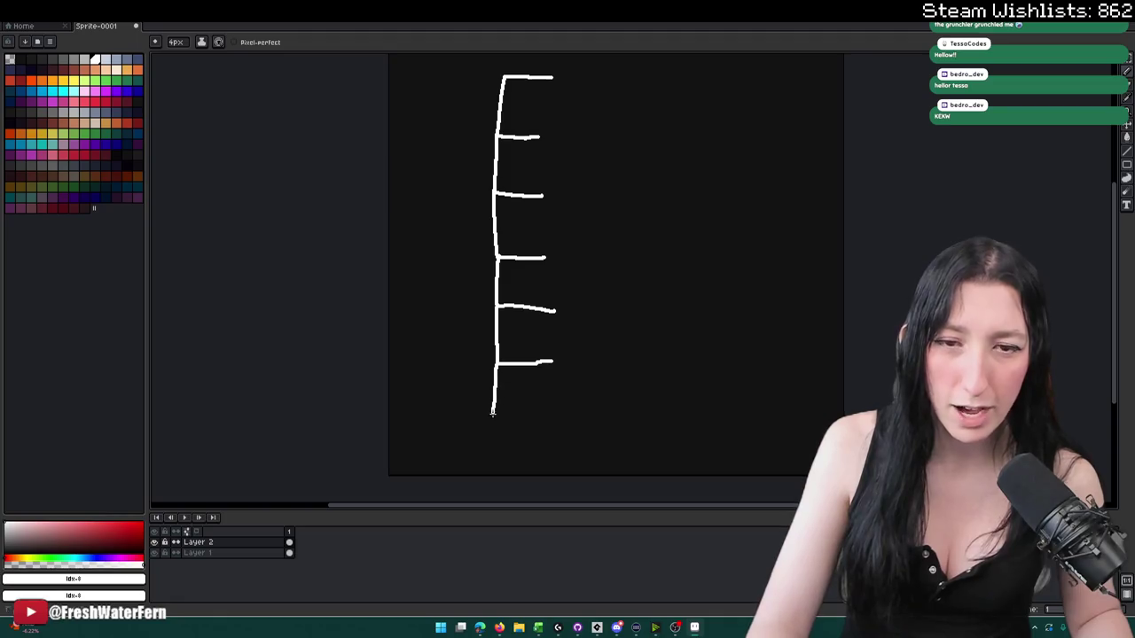
scroll(506, 180, up, 3)
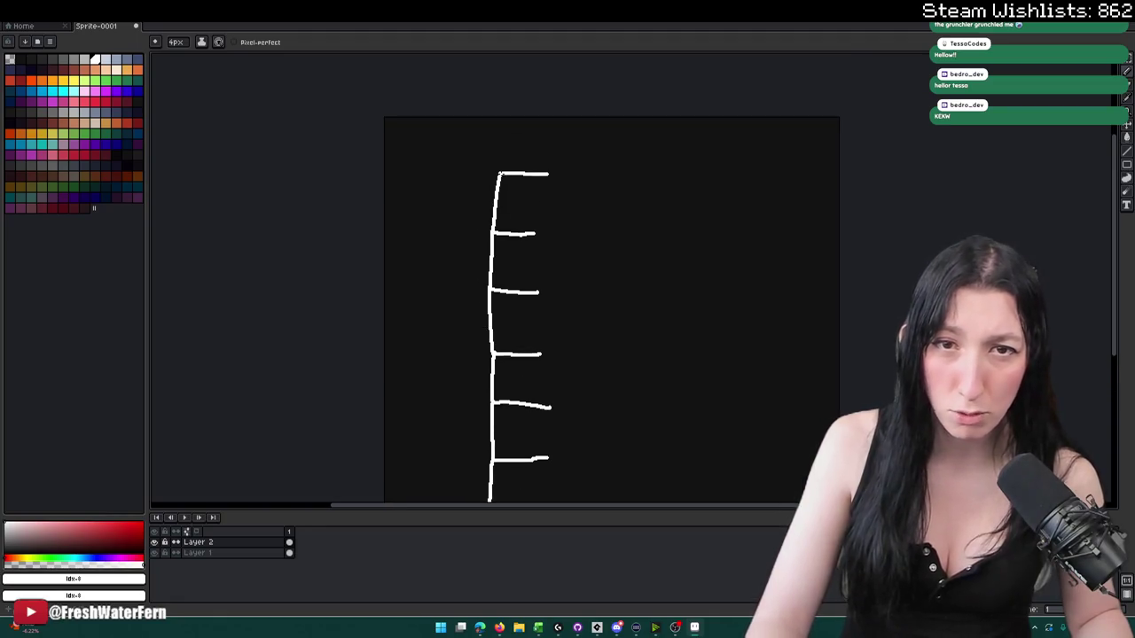
mouse_move(500, 173)
mouse_down()
mouse_move(497, 129)
mouse_move(544, 119)
mouse_up()
key(ctrl+z)
key(ctrl+z)
drag(497, 172, 496, 125)
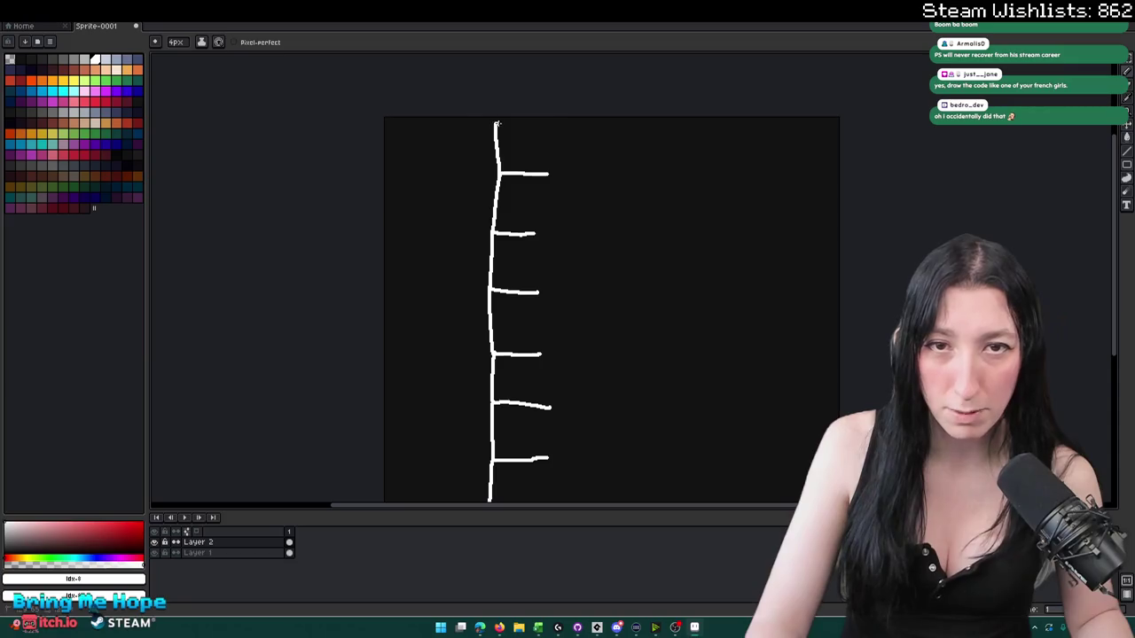
- Try extending the vertical line downward, undoing the failed bottom strokes
scroll(550, 128, down, 3)
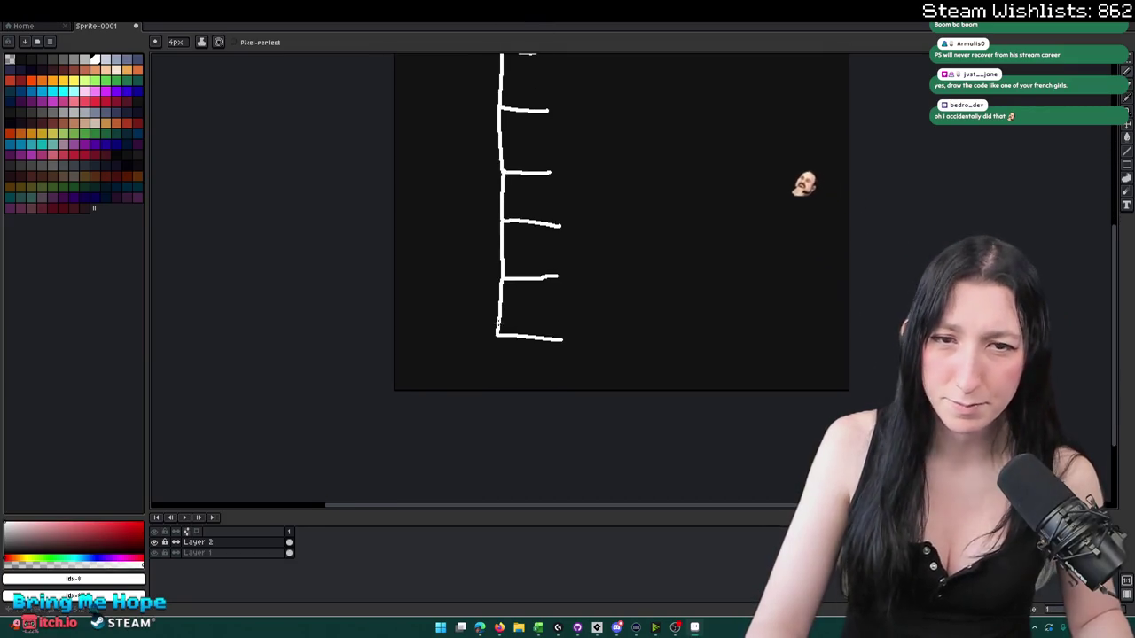
drag(497, 337, 499, 383)
key(ctrl+z)
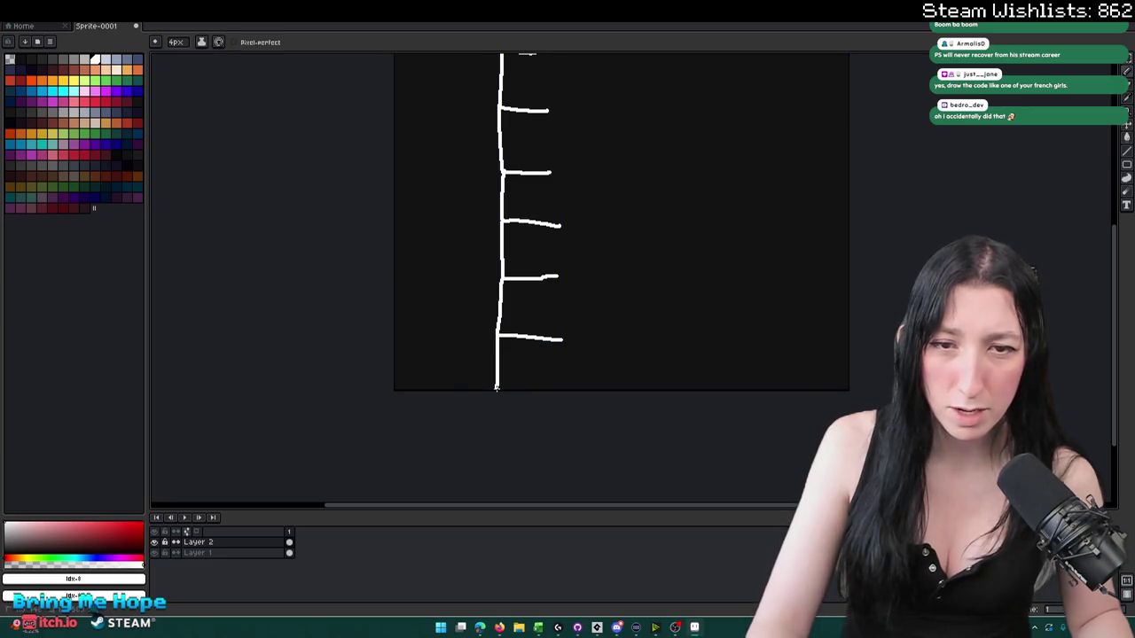
key(ctrl+z)
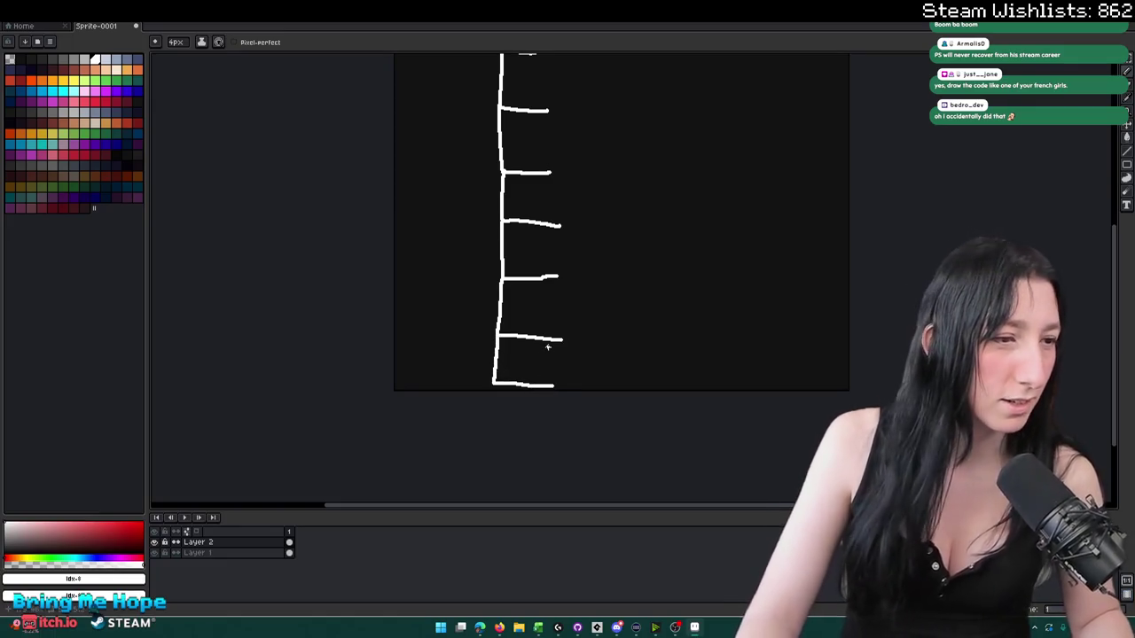
scroll(611, 139, up, 2)
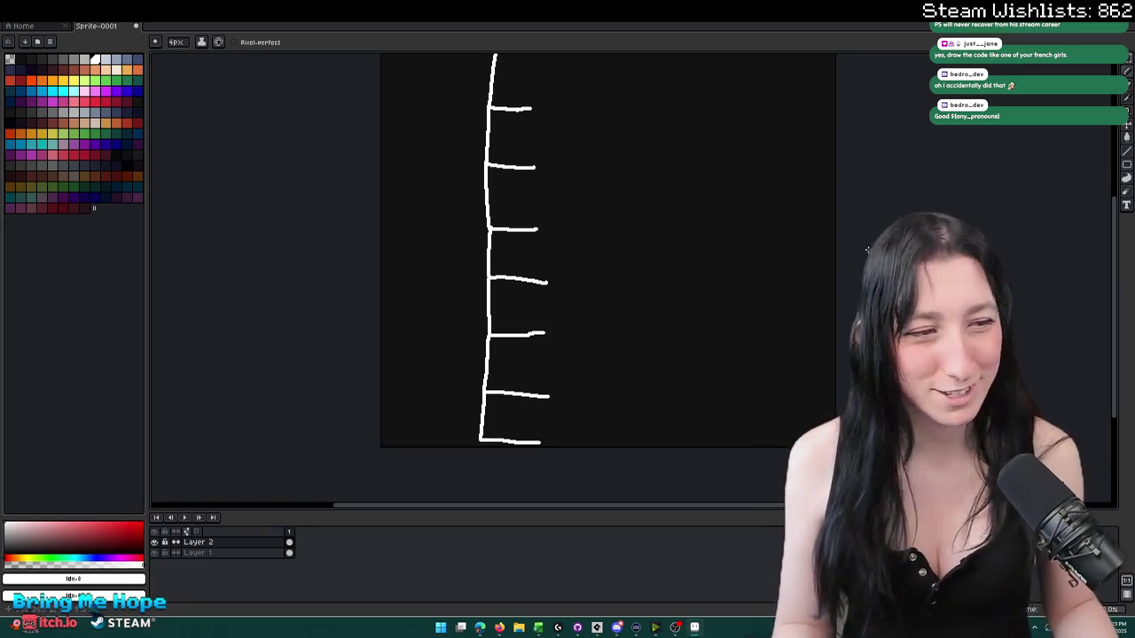
scroll(657, 235, up, 2)
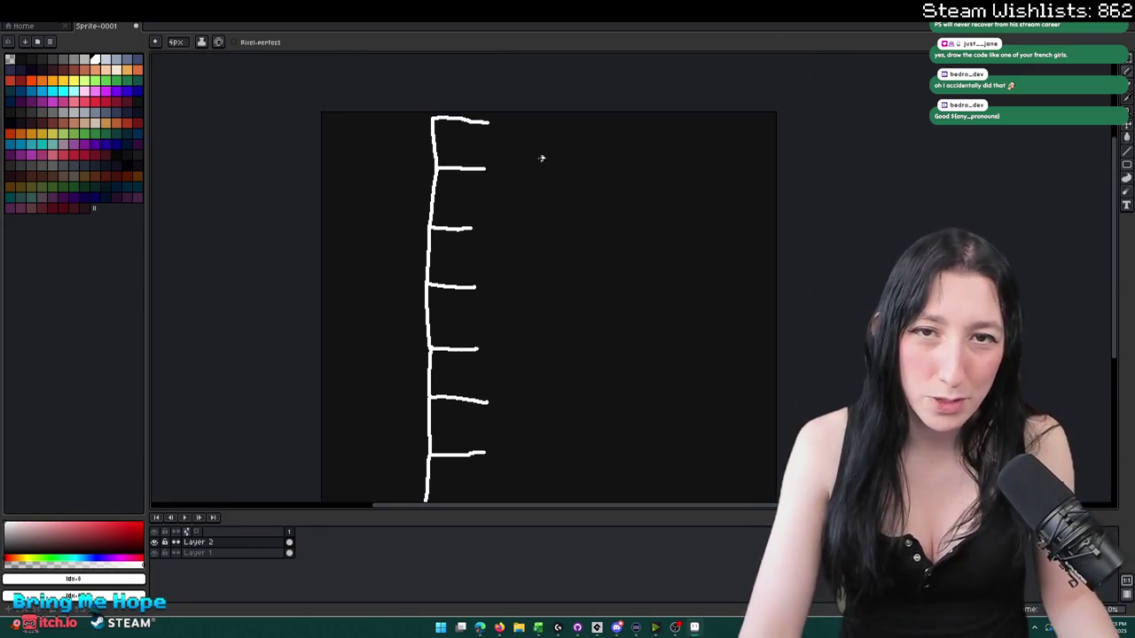
- Write 0 and 1 beside the top rungs, undoing a stray line and misdrawn 2
mouse_move(397, 130)
mouse_down()
mouse_move(388, 144)
mouse_move(395, 130)
mouse_up()
mouse_move(402, 172)
mouse_down()
mouse_move(401, 228)
mouse_move(391, 187)
mouse_up()
key(v)
key(ctrl+z)
key(b)
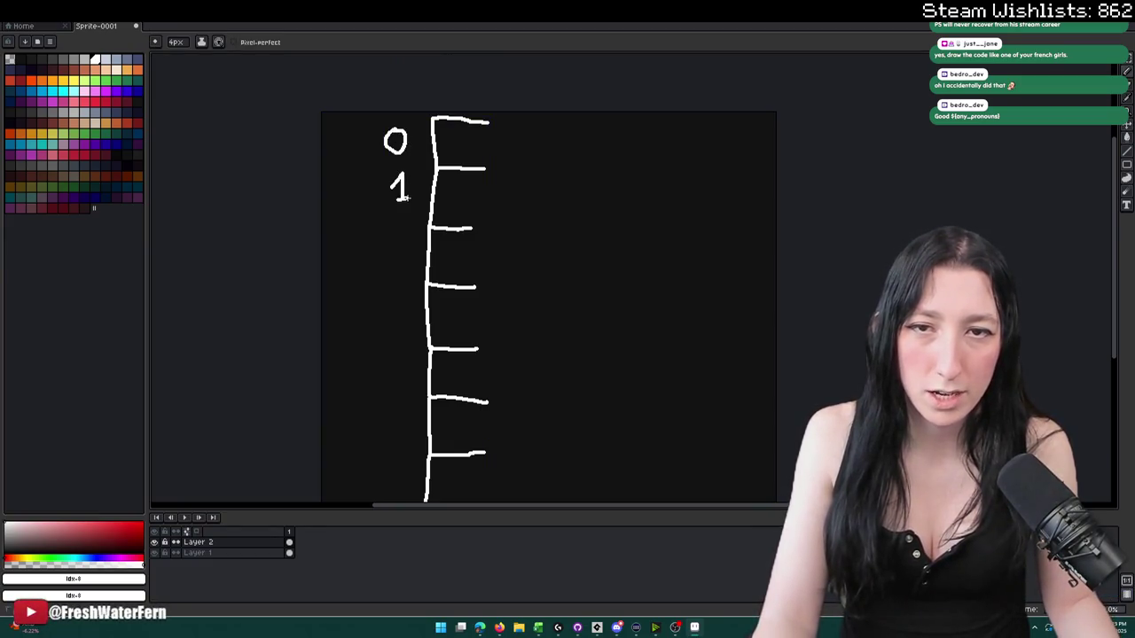
key(ctrl+z)
- Write the remaining digits down the ladder, fixing the 4 with undo and eraser
scroll(404, 231, down, 2)
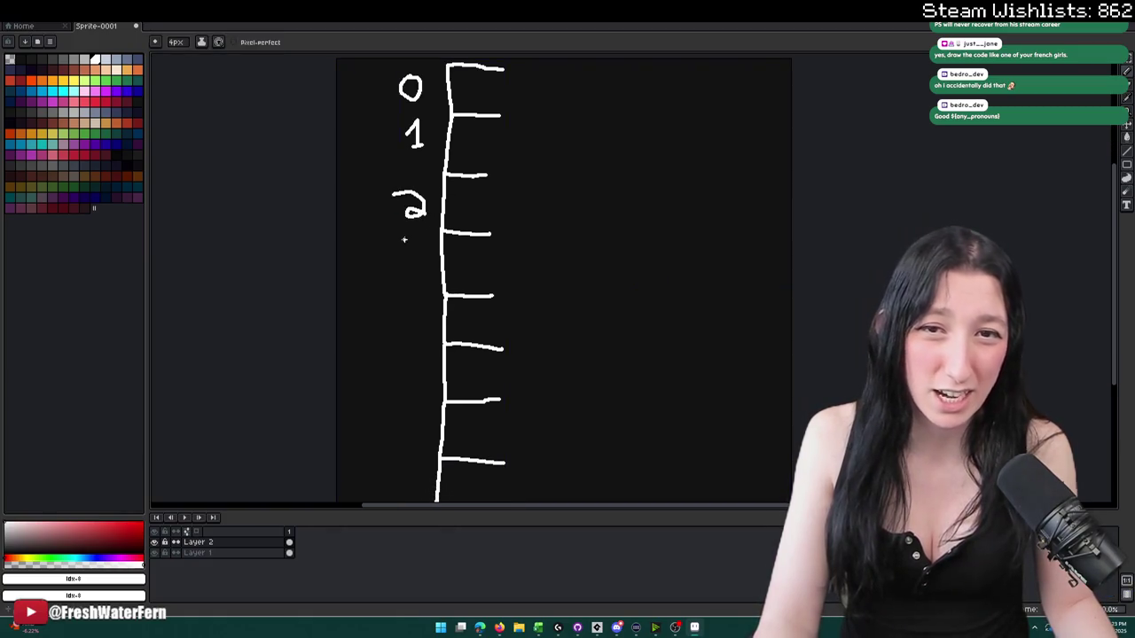
scroll(412, 257, down, 2)
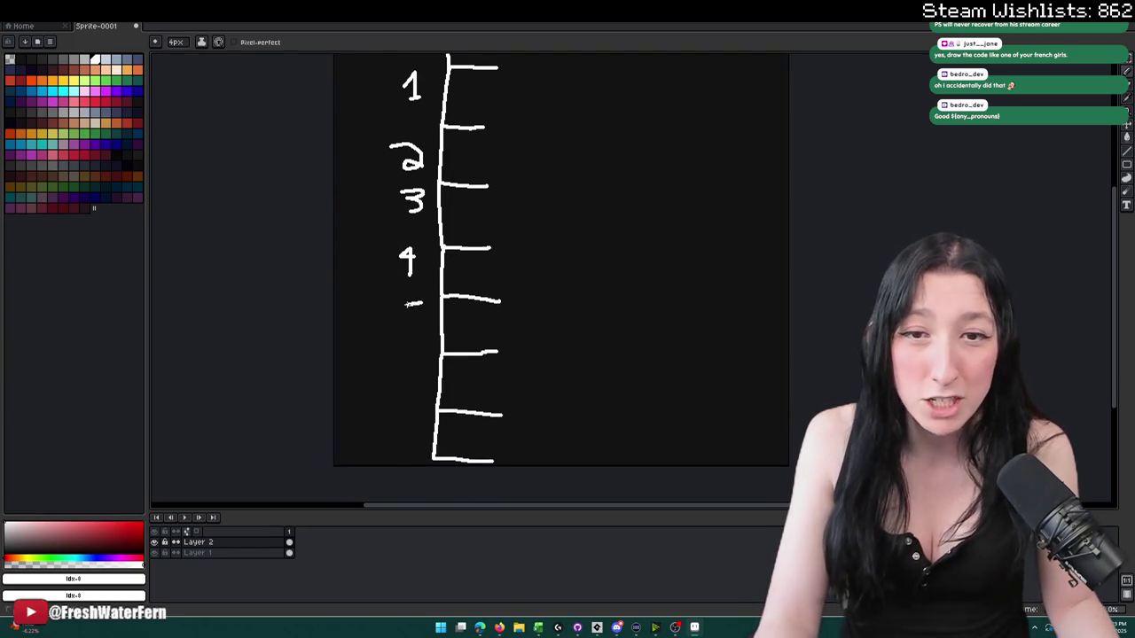
scroll(407, 332, down, 2)
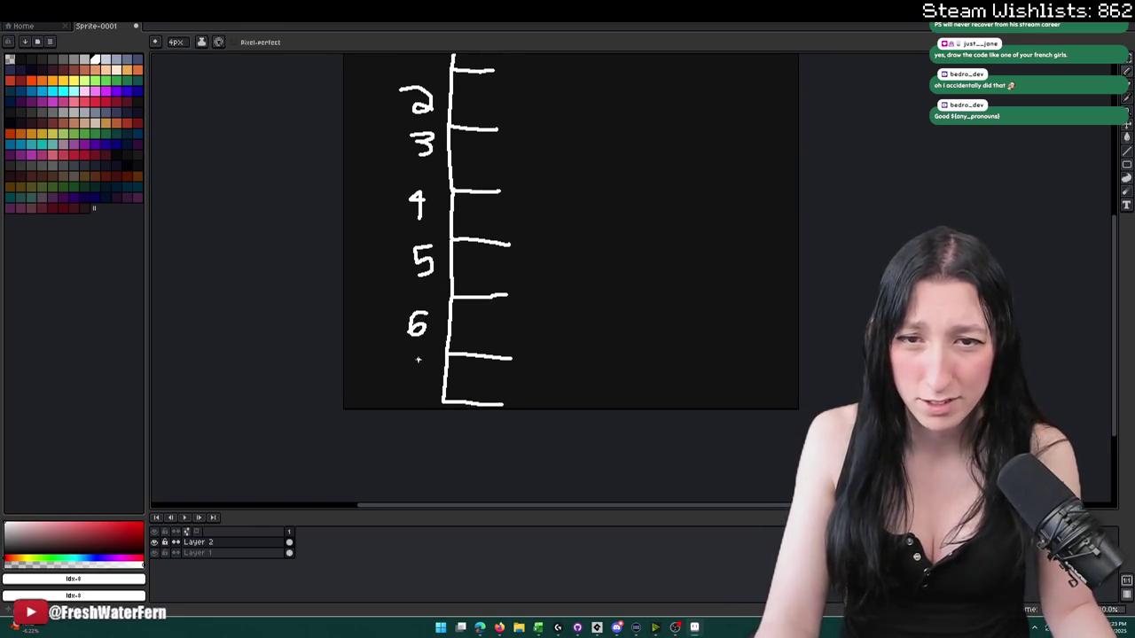
scroll(412, 389, up, 5)
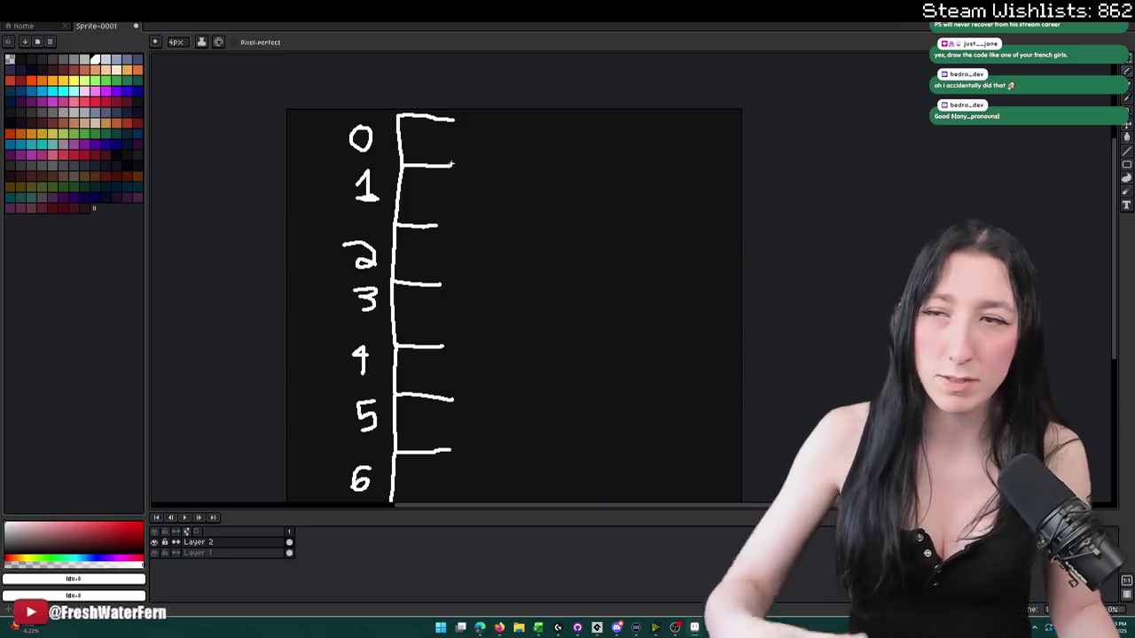
mouse_move(456, 117)
mouse_down()
mouse_move(458, 164)
mouse_move(487, 156)
mouse_move(502, 114)
mouse_up()
key(ctrl+z)
key(ctrl+z)
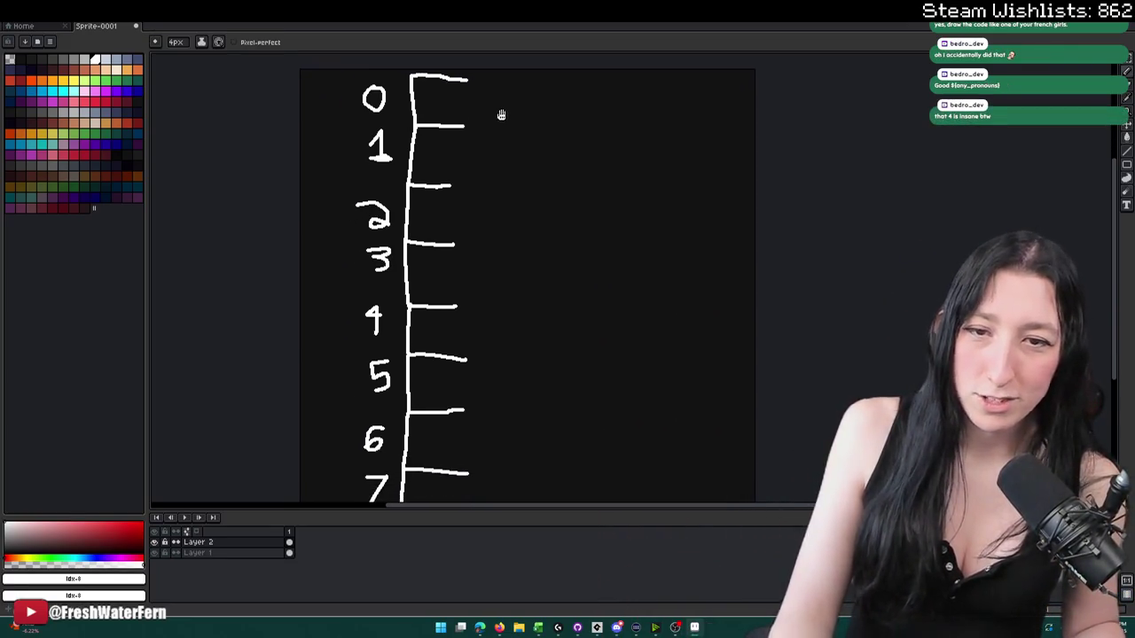
key(e)
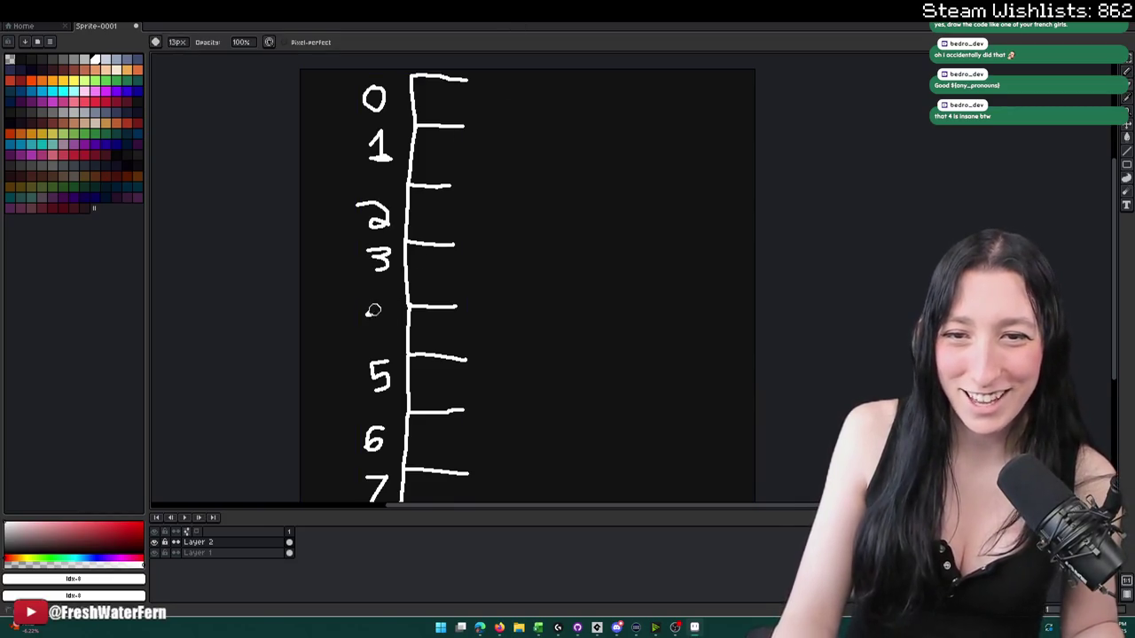
key(b)
mouse_move(383, 305)
mouse_down()
mouse_move(382, 333)
mouse_move(390, 323)
mouse_up()
key(ctrl+z)
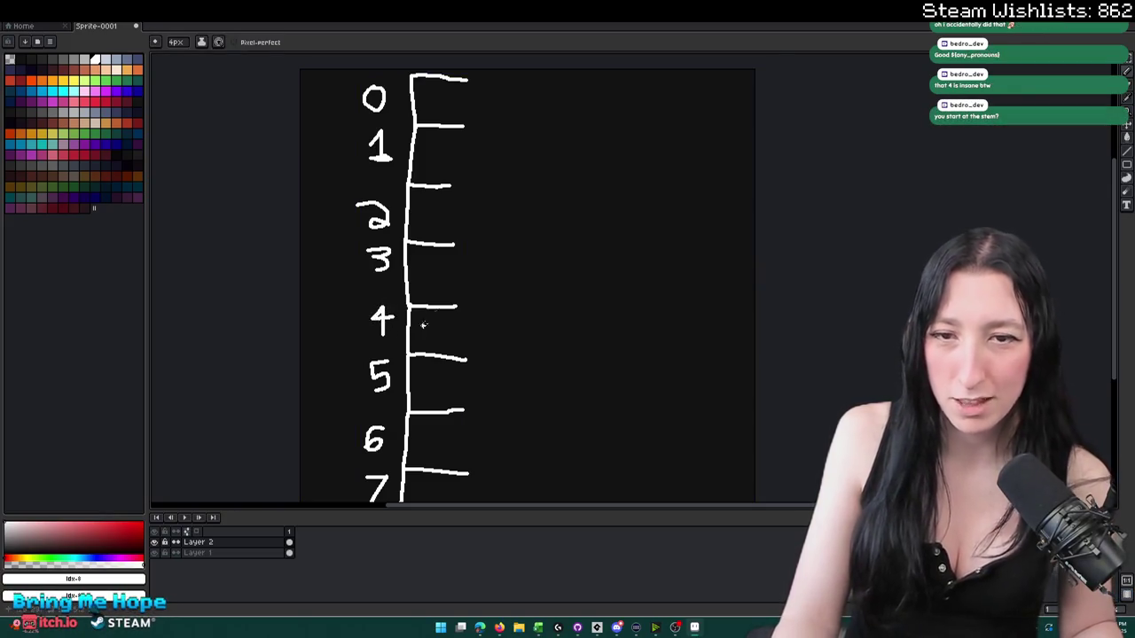
- Delete the W sketch and draw a small 0 inside the top box
scroll(582, 129, up, 2)
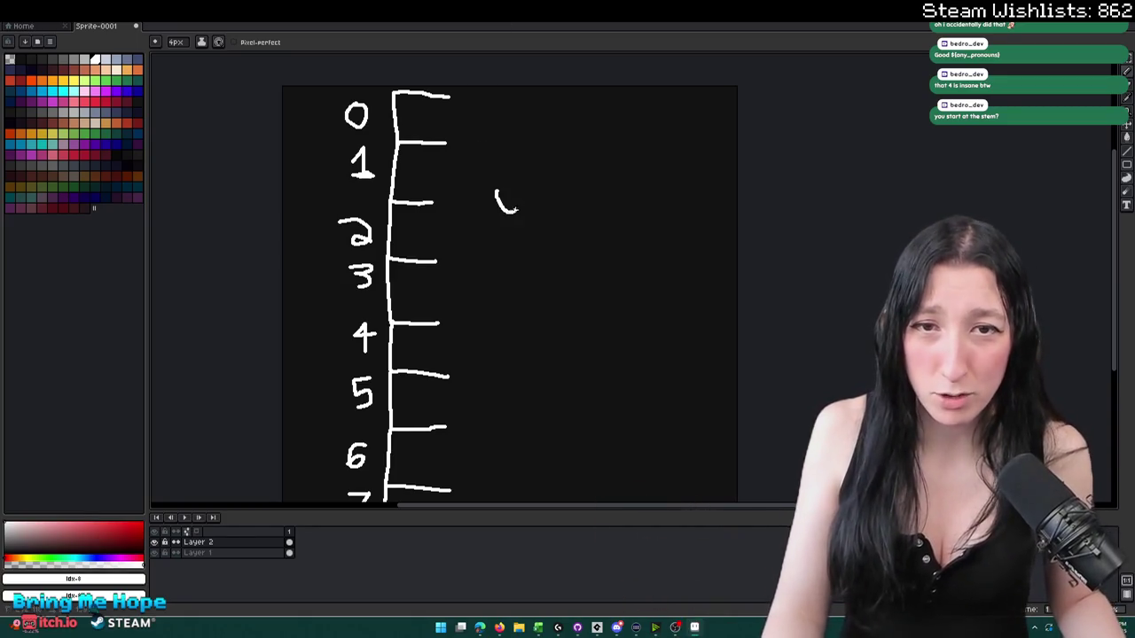
key(ctrl+a)
key(Delete)
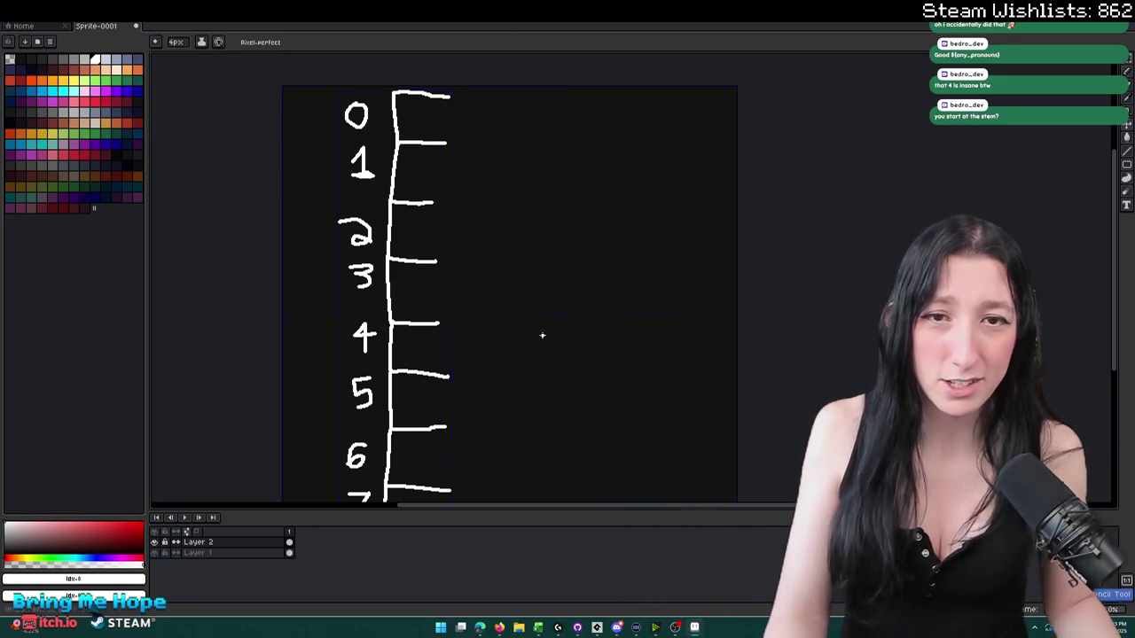
key(ctrl+d)
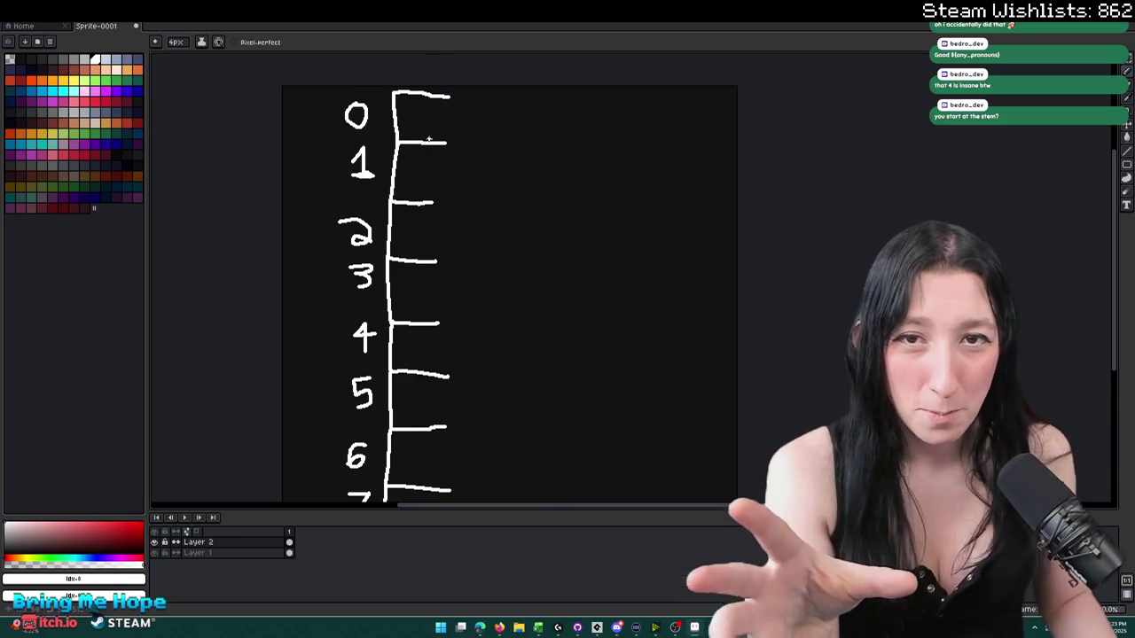
drag(426, 108, 428, 108)
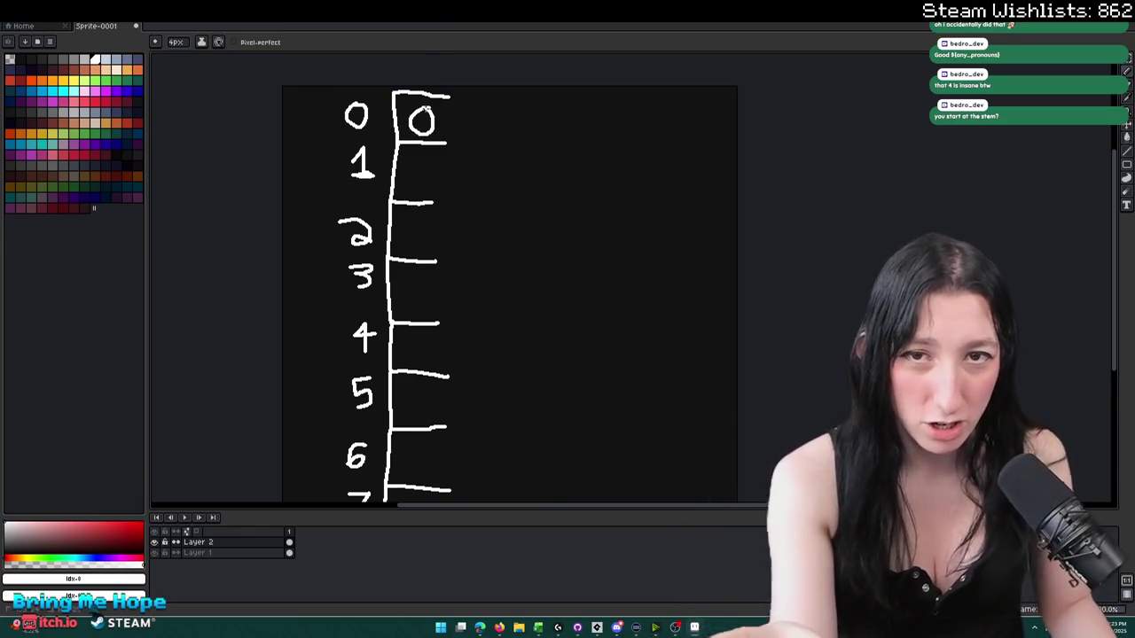
- Remove the 0 from the top box, then select and copy its smiley
key(ctrl+a)
key(Delete)
key(ctrl+d)
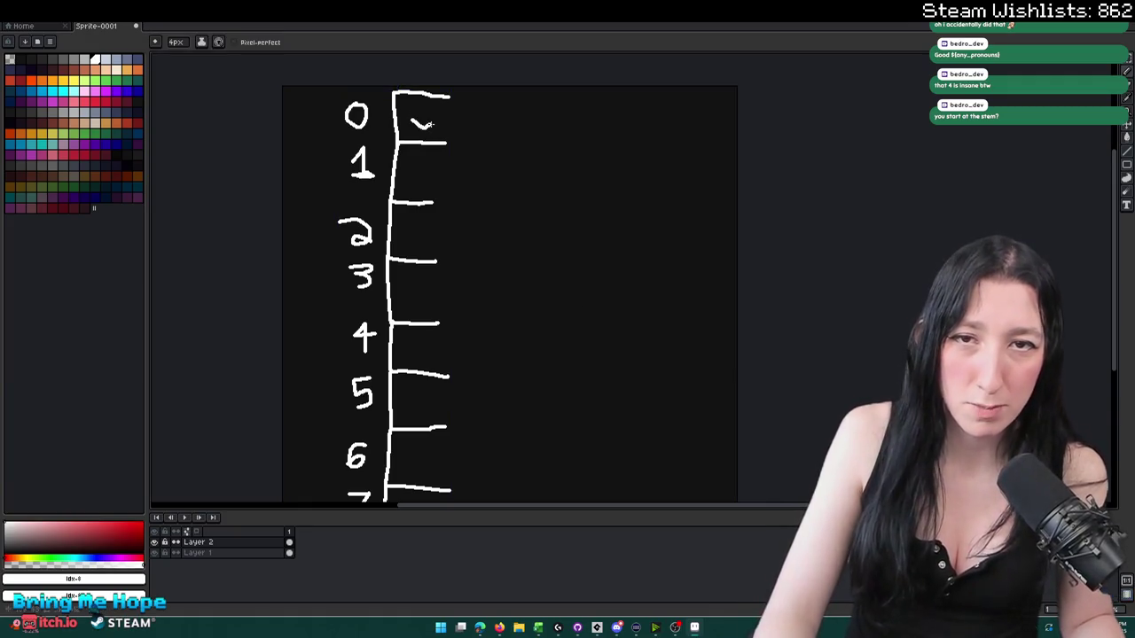
key(m)
mouse_move(426, 122)
mouse_down()
mouse_move(404, 102)
mouse_move(434, 178)
mouse_up()
key(ctrl+c)
- Paste smiley copies and drag them into boxes 1 through 7
key(ctrl+v)
scroll(444, 149, down, 1)
key(ctrl+v)
drag(430, 89, 426, 208)
scroll(425, 208, down, 3)
key(ctrl+v)
drag(441, 280, 435, 211)
key(ctrl+v)
mouse_move(452, 286)
mouse_down()
mouse_move(452, 266)
mouse_move(453, 377)
mouse_up()
key(ctrl+v)
key(ctrl+v)
key(ctrl+v)
drag(448, 284, 446, 426)
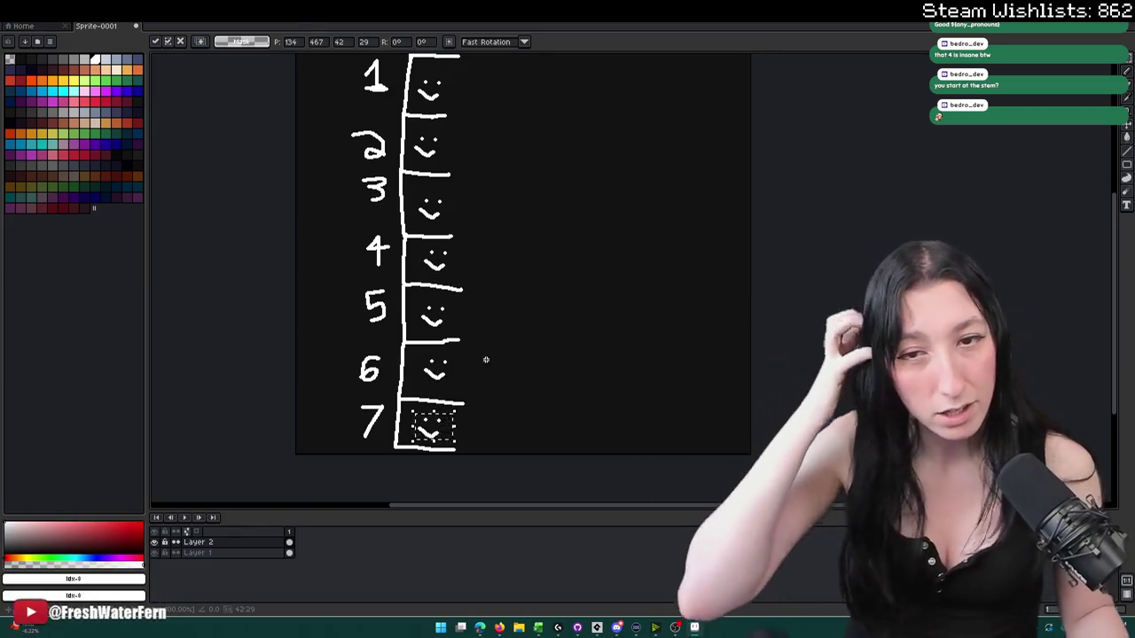
click(512, 330)
- Delete the row 4 smiley and shift the rows 5–7 smileys up
mouse_move(336, 208)
mouse_down()
mouse_move(358, 184)
mouse_move(445, 227)
mouse_move(384, 193)
mouse_up()
click(449, 259)
key(Delete)
mouse_move(448, 213)
mouse_down()
mouse_move(384, 425)
mouse_move(361, 417)
mouse_move(396, 339)
mouse_up()
click(436, 378)
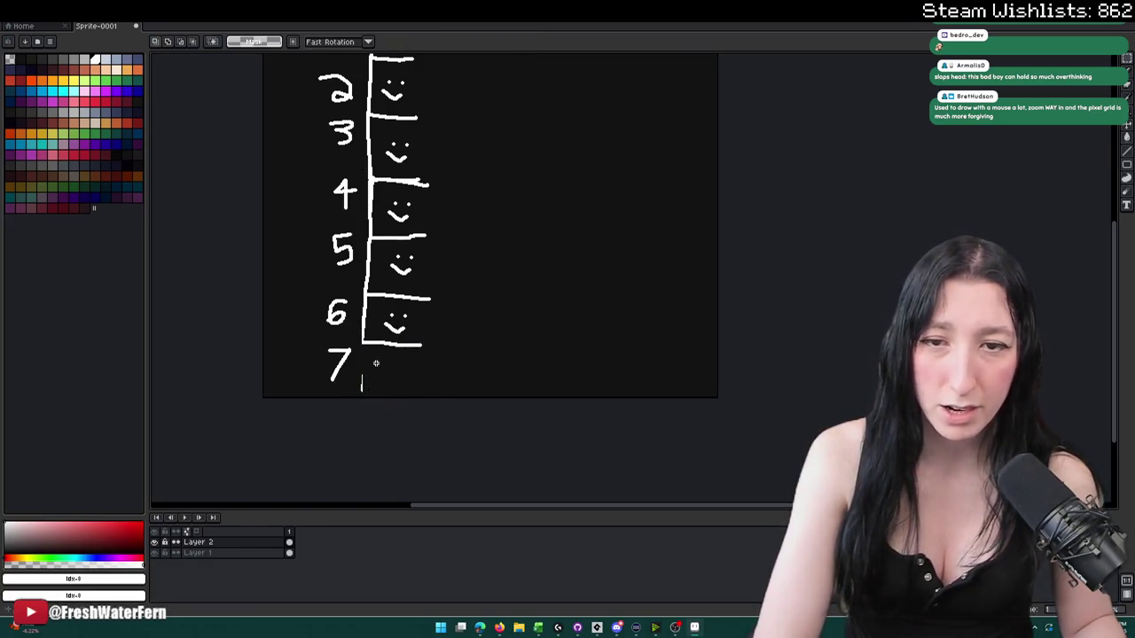
- Pencil an arrow from the box-6 smiley to a new 7, and delete the old lower 7 label
key(b)
drag(421, 323, 481, 334)
key(m)
drag(408, 402, 312, 344)
key(Delete)
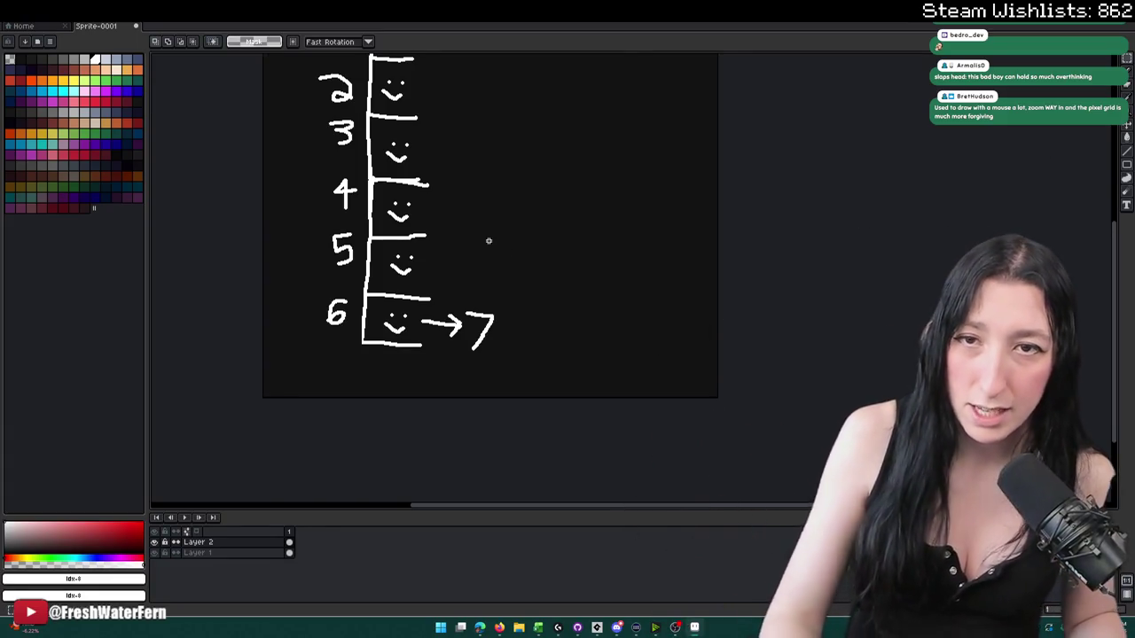
scroll(489, 240, up, 2)
mouse_move(314, 111)
mouse_down()
mouse_move(362, 140)
mouse_move(461, 155)
mouse_up()
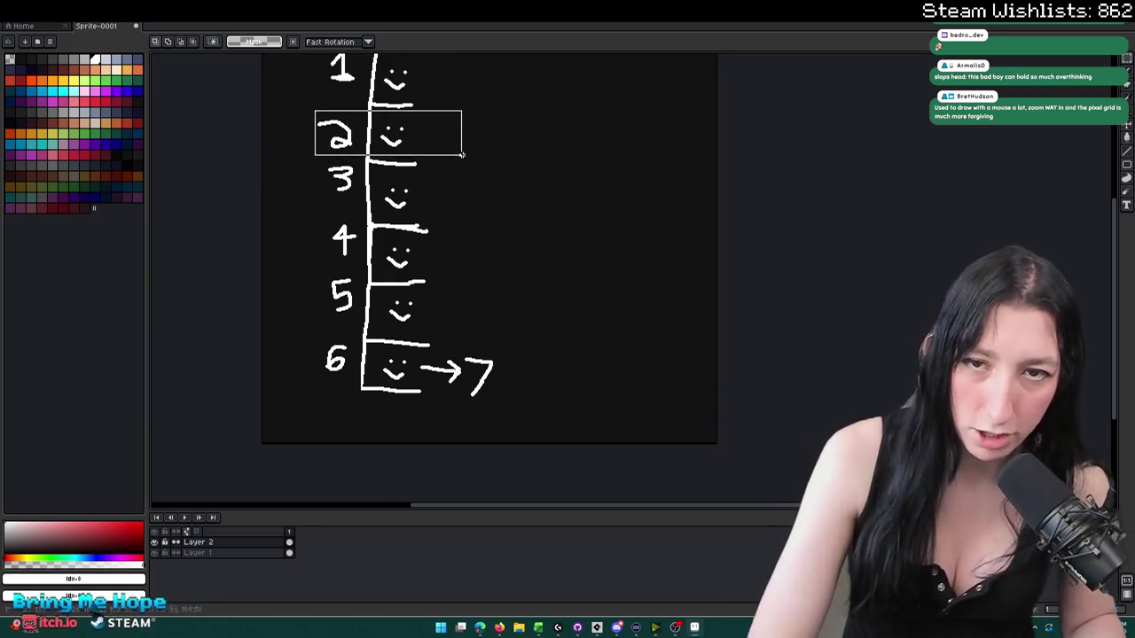
- Delete the 2 row and move rows 3–6 up to close the gap
key(Delete)
scroll(304, 170, up, 1)
drag(304, 171, 547, 456)
drag(451, 313, 452, 256)
click(659, 249)
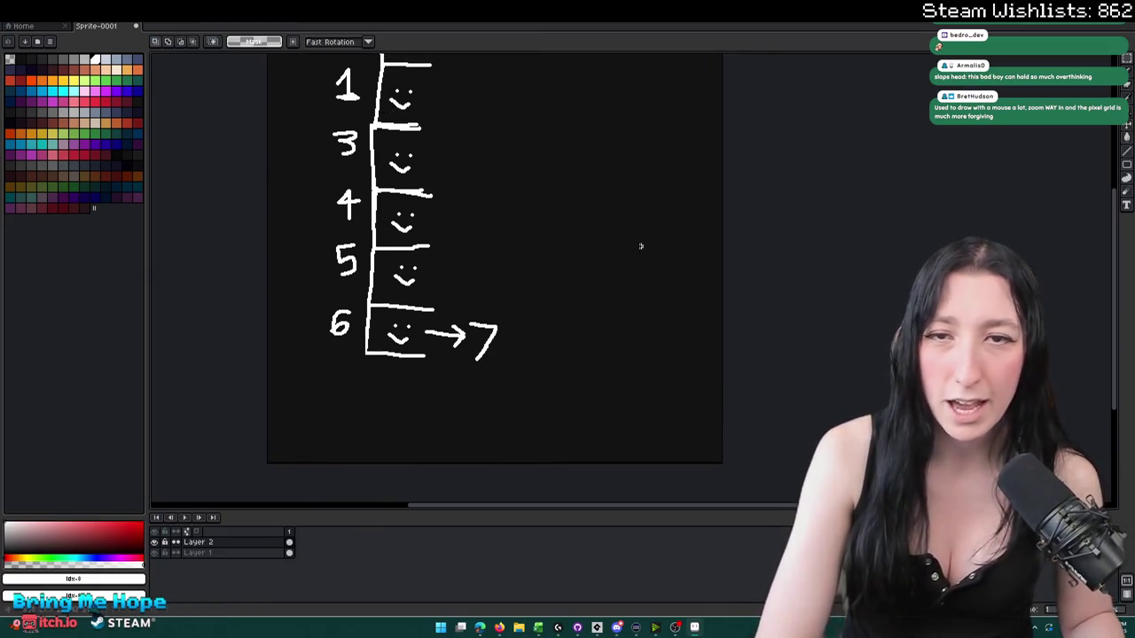
- Delete the 6 label and shift the 3, 4 and 5 labels down
mouse_move(321, 120)
mouse_down()
mouse_move(346, 178)
mouse_move(345, 266)
mouse_up()
drag(304, 375, 368, 304)
key(Delete)
mouse_move(305, 125)
mouse_down()
mouse_move(369, 261)
mouse_move(362, 299)
mouse_up()
drag(332, 223, 334, 266)
- Draw a 2 in the empty row with the pencil
key(b)
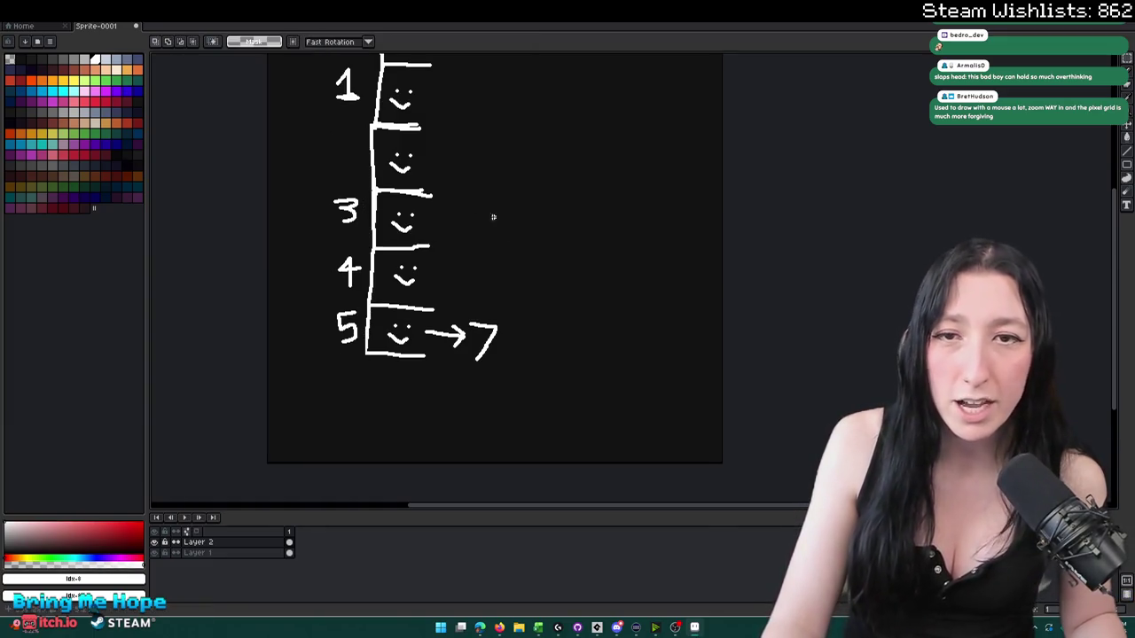
mouse_move(329, 142)
mouse_down()
mouse_move(333, 170)
mouse_move(359, 176)
mouse_up()
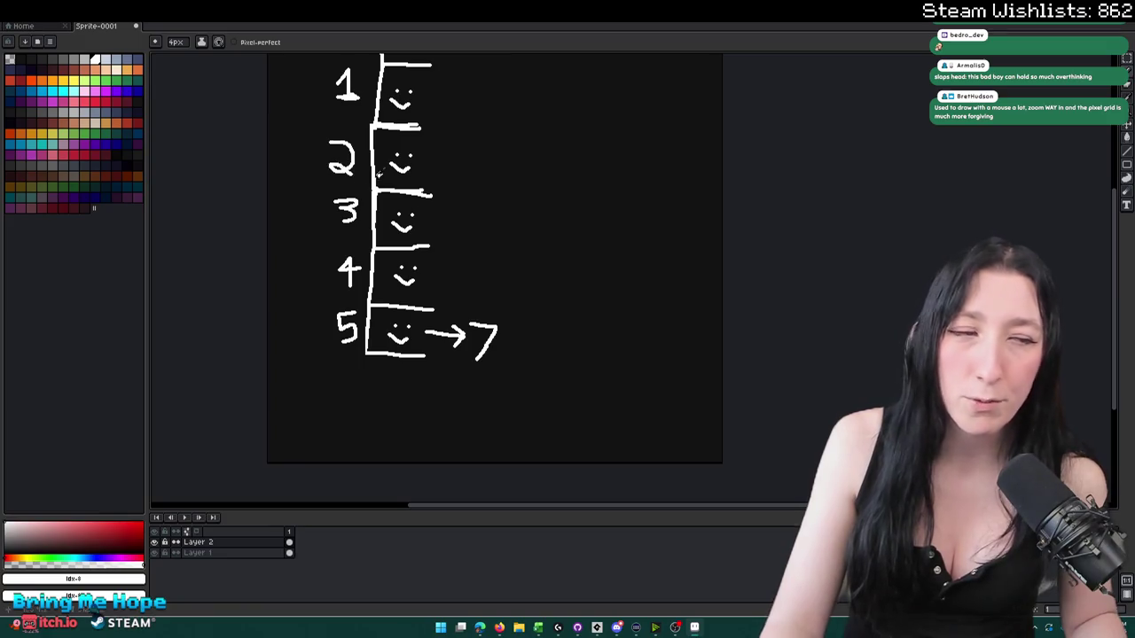
drag(496, 138, 552, 195)
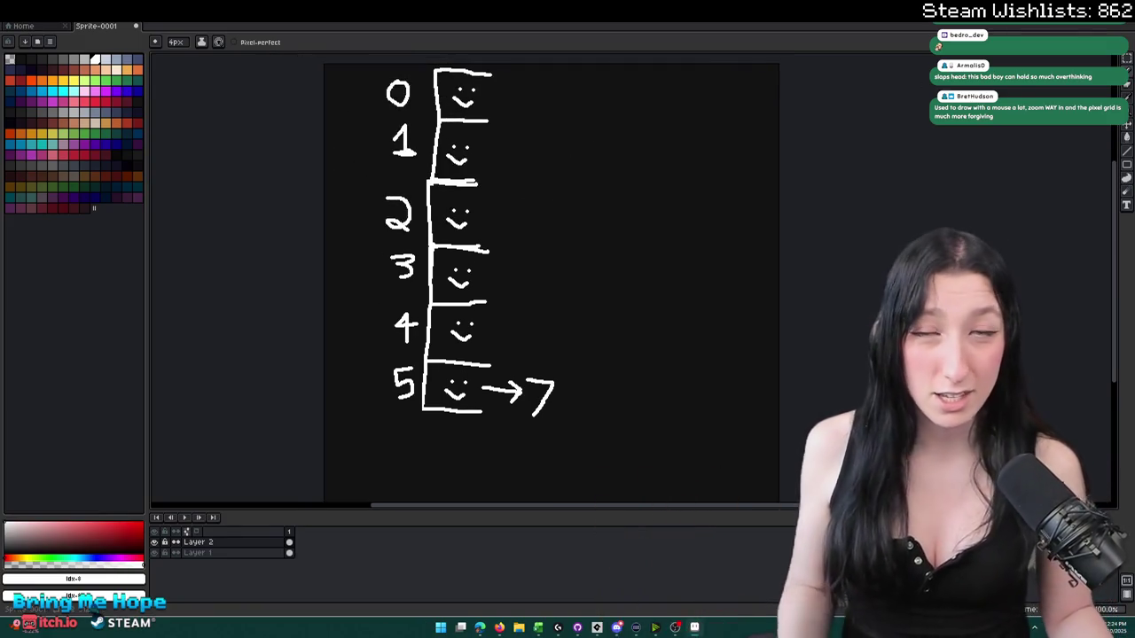
drag(655, 250, 651, 258)
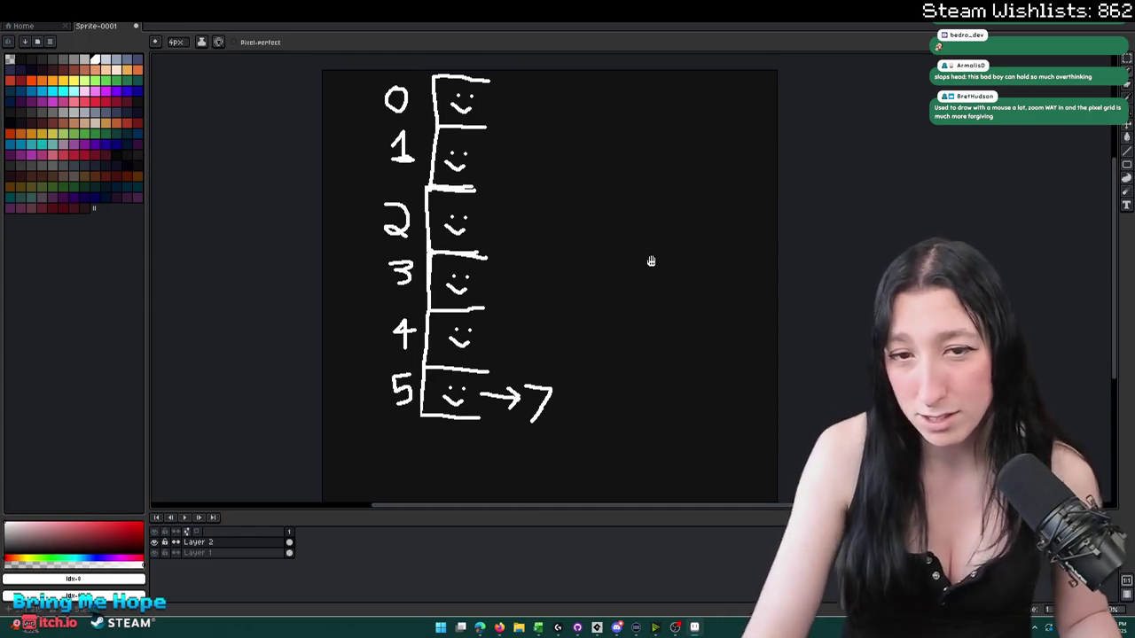
- Erase the arrow and the 7 beside box 5
key(e)
mouse_move(519, 411)
mouse_down()
mouse_move(482, 392)
mouse_move(485, 382)
mouse_move(511, 405)
mouse_up()
key(ctrl+z)
key(ctrl+z)
key(ctrl+z)
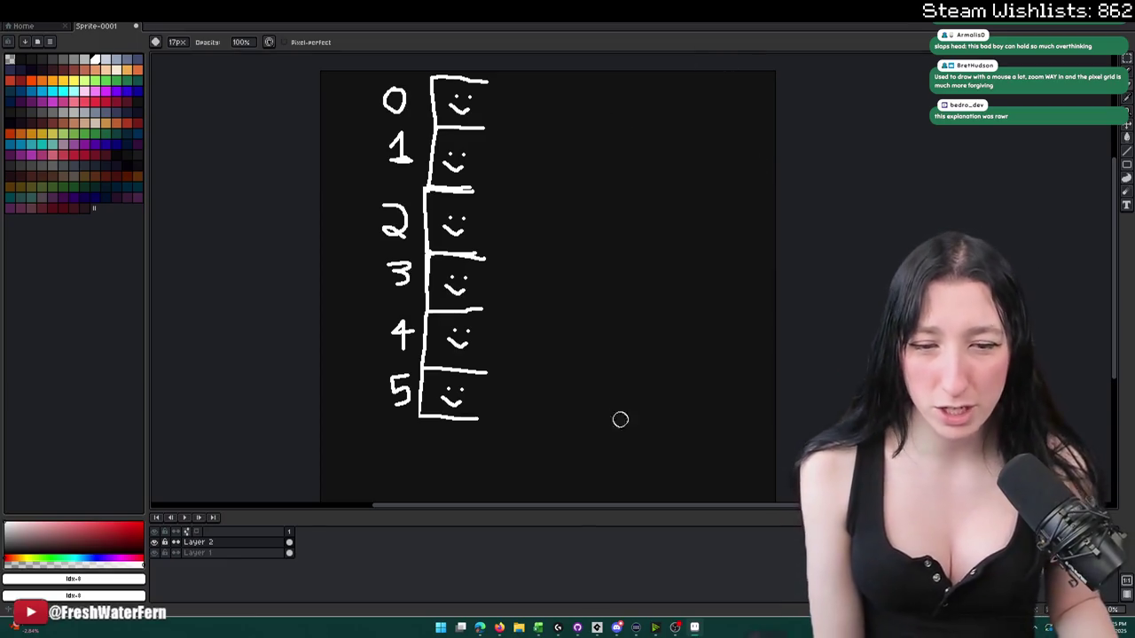
mouse_move(596, 627)
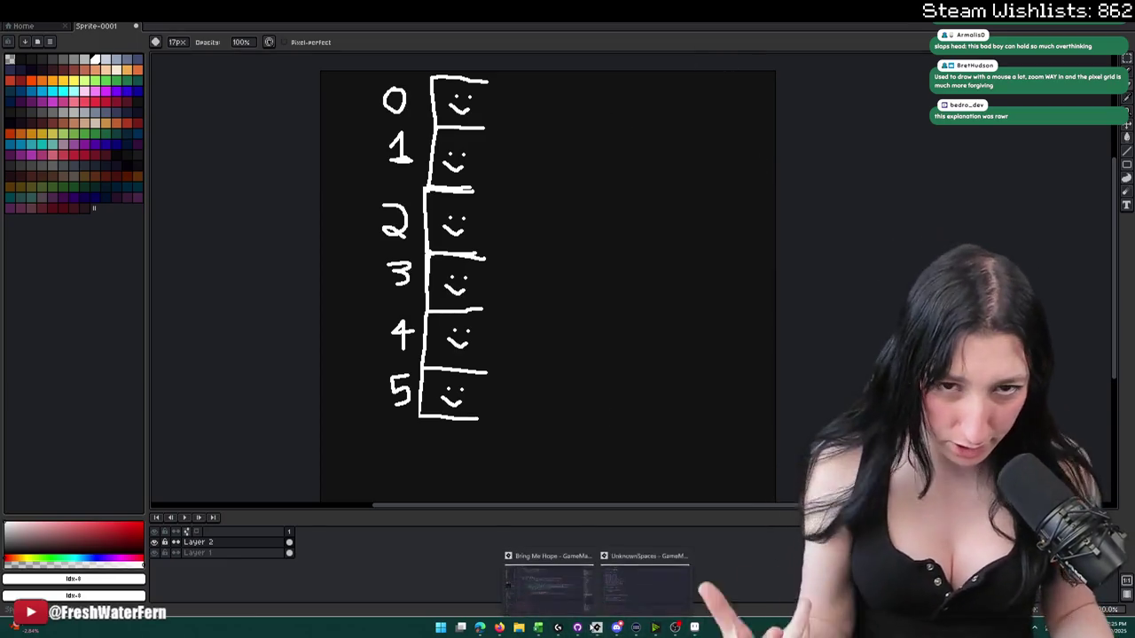
mouse_move(583, 585)
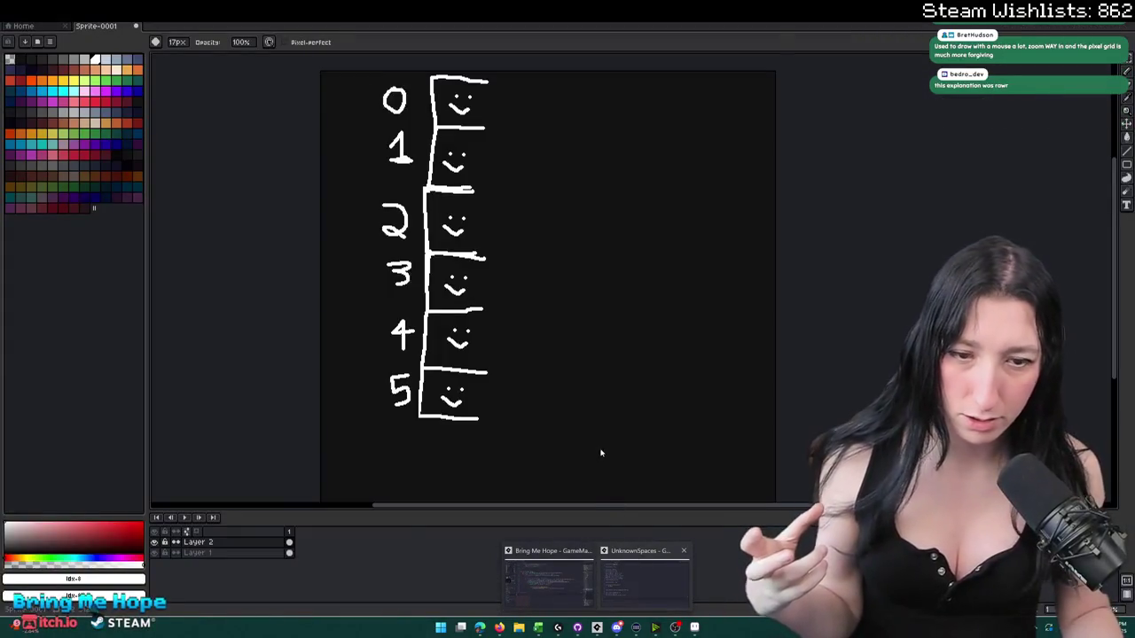
click(545, 581)
key(alt+Tab)
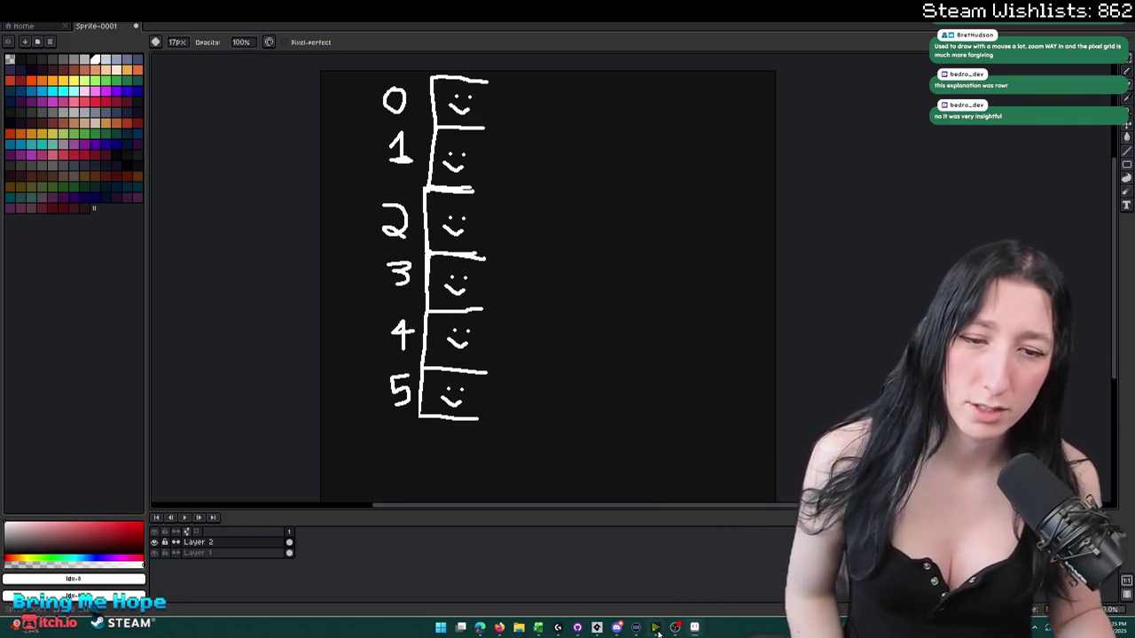
- In Bring Me Hope's fsp_gc_step, place the caret at the end of line 83's array_delete call
mouse_move(599, 628)
click(552, 599)
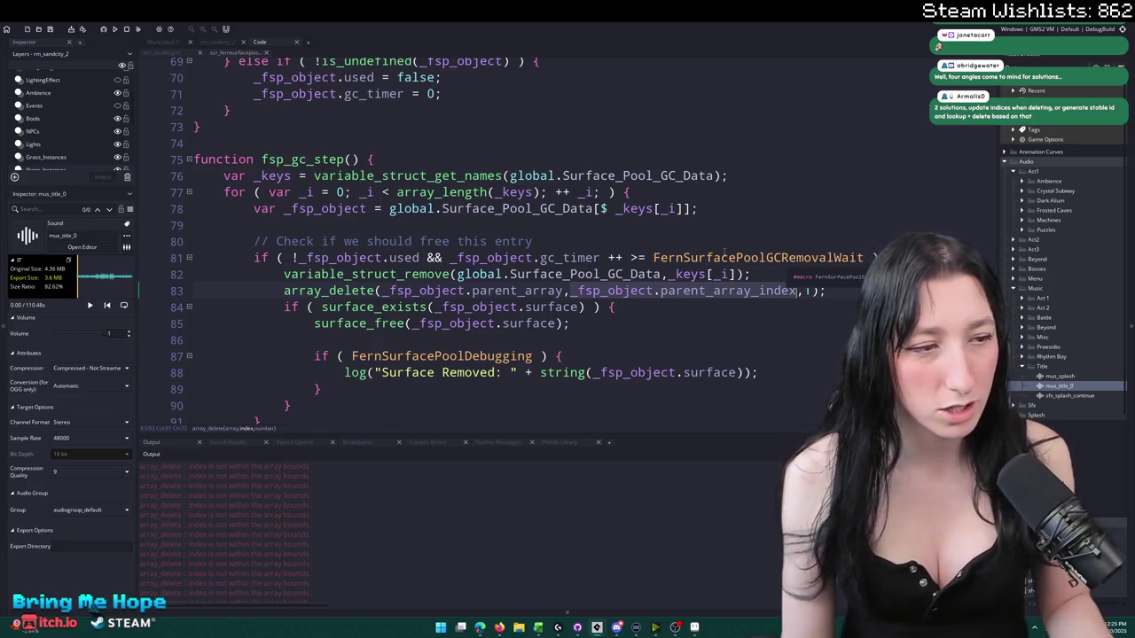
scroll(709, 235, down, 3)
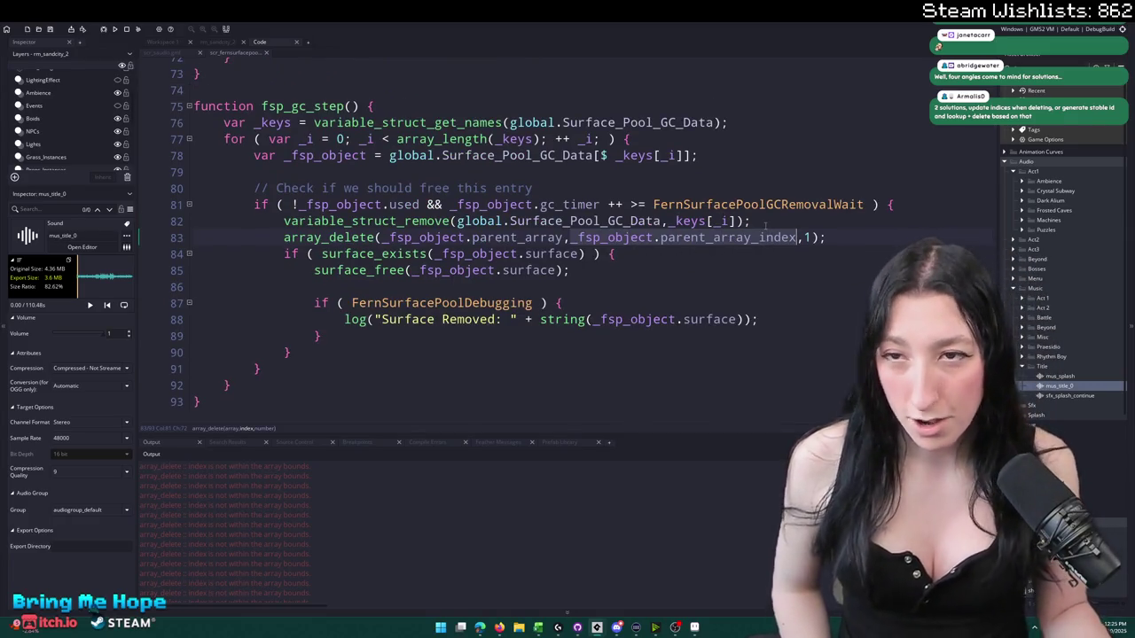
click(576, 301)
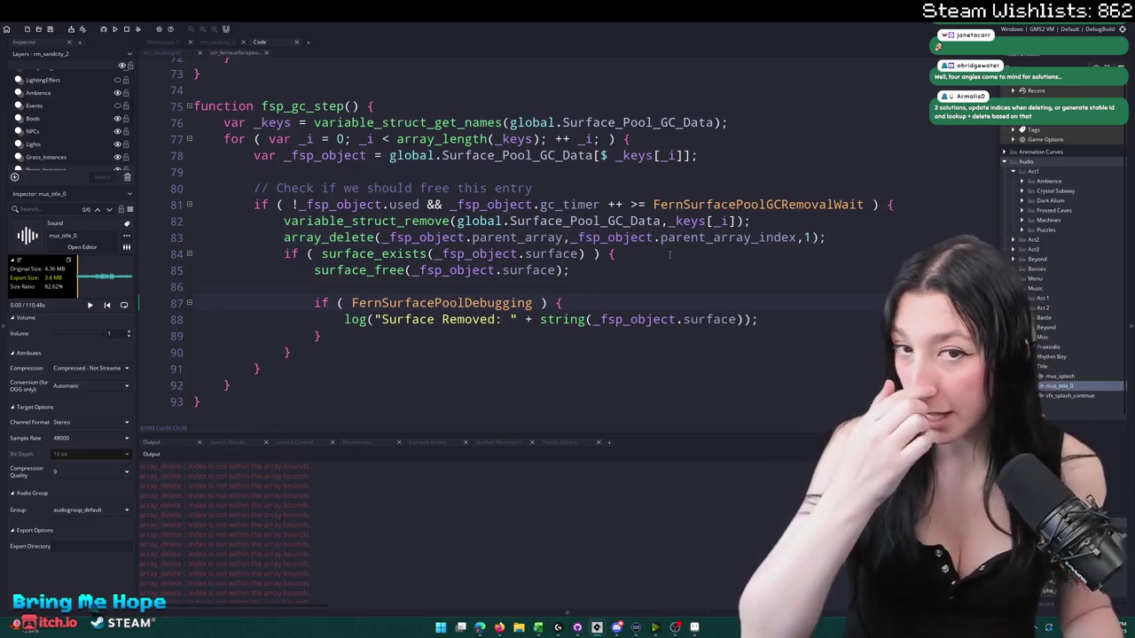
click(355, 253)
click(383, 237)
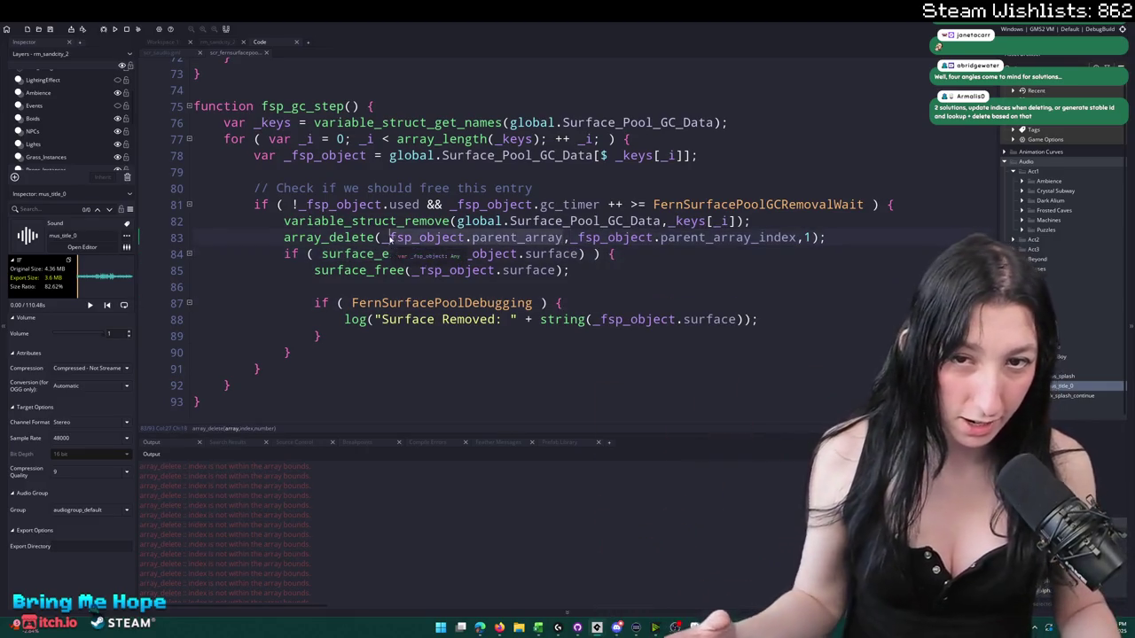
click(880, 238)
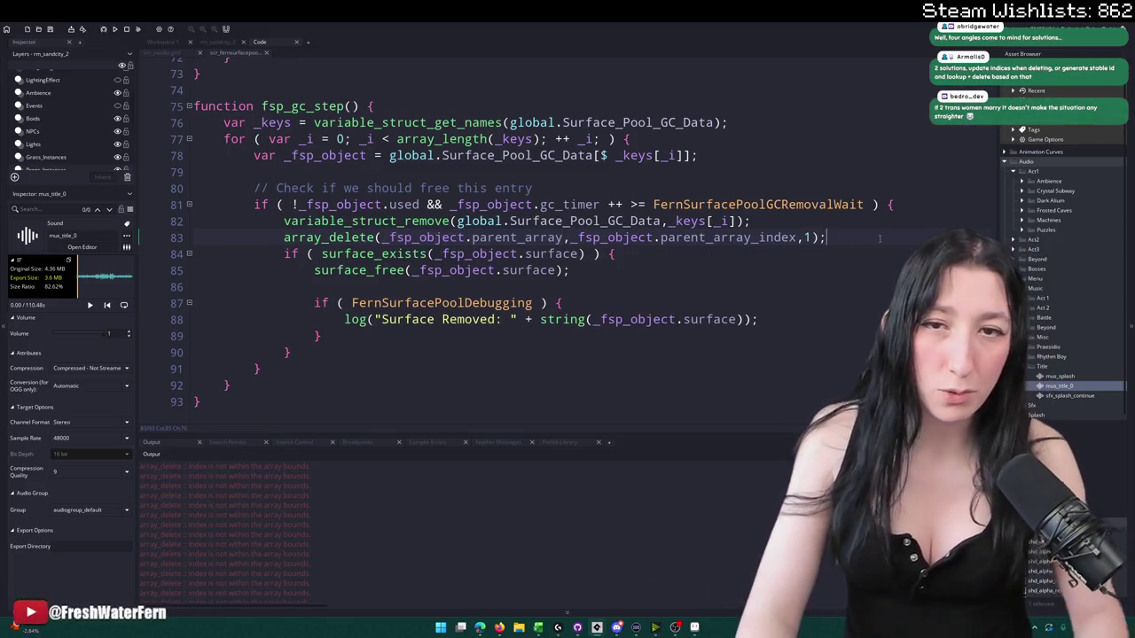
- Insert 'for (var _r = 0; _r < array_length(_fsp_object.parent_array); ++_r) {' with an empty body
key(Return)
key(Return)
key(Return)
key(Up)
text(fo)
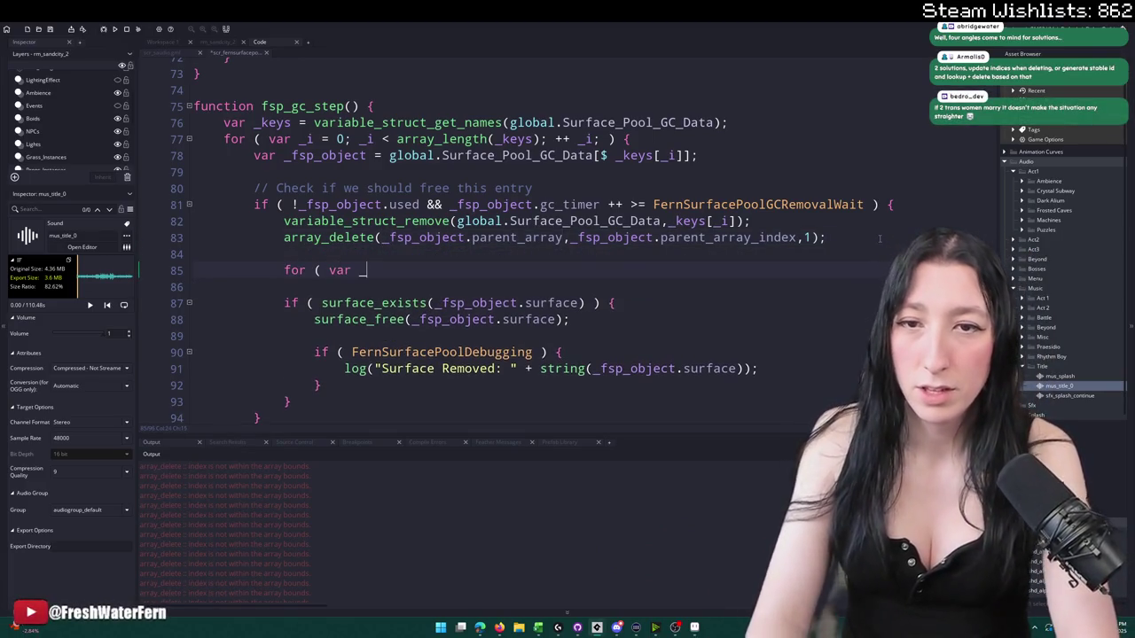
text(r = 0)
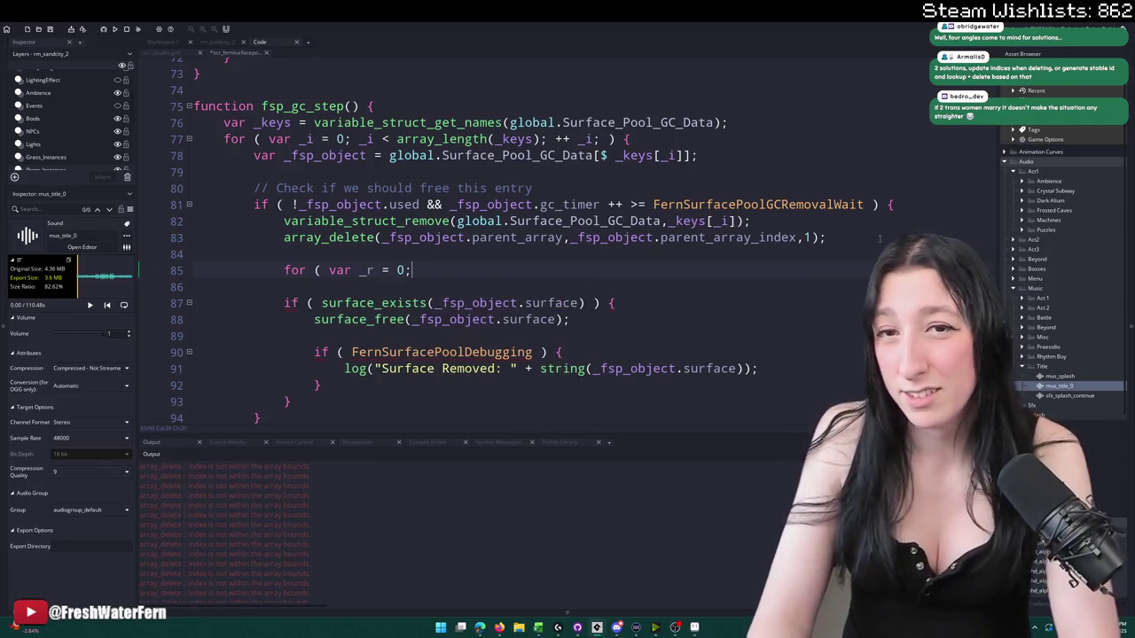
text( ( var _r = 0; _r < array_le)
key(Return)
text(_fsp_object.parent_array); ++ _r; ))
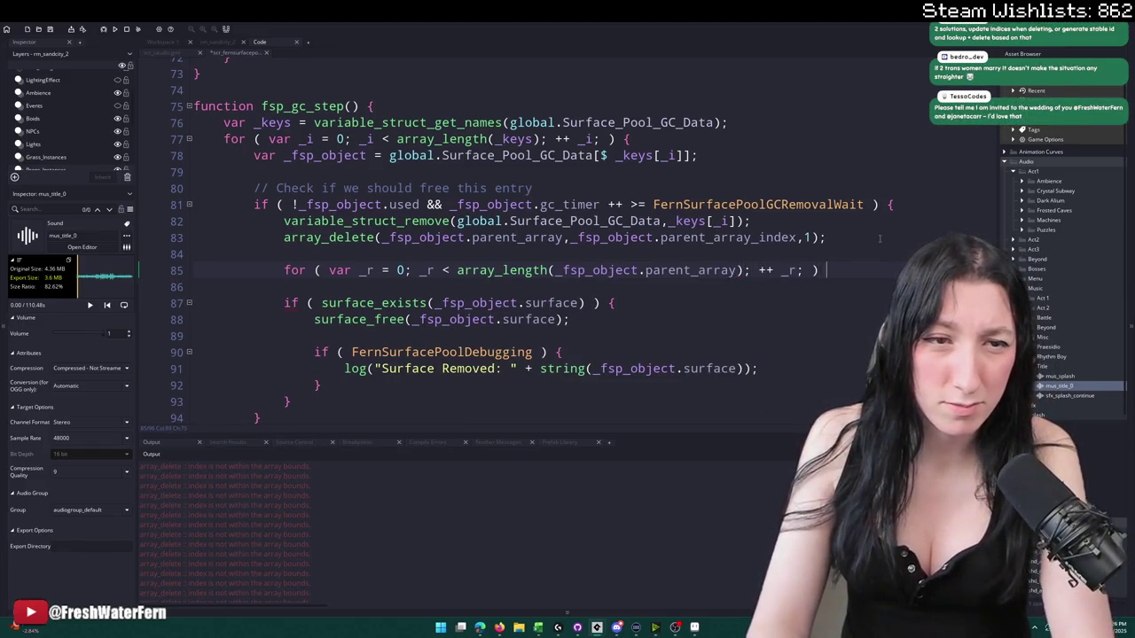
text( {)
key(Return)
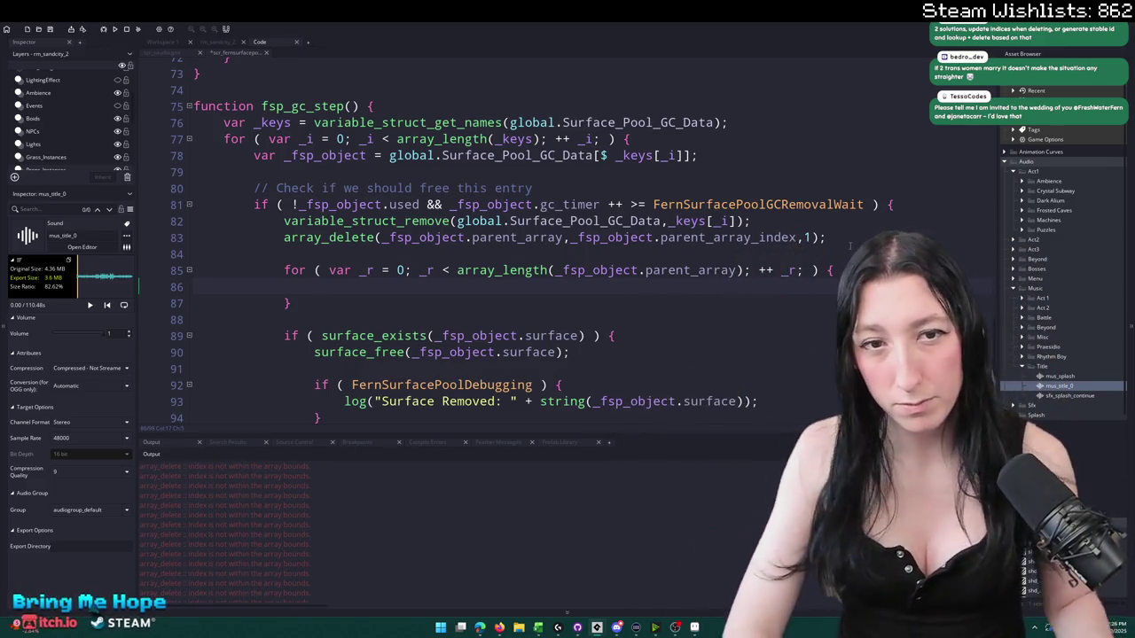
- Replace the loop's starting value 0 with _fsp_object.parent_array_index copied from line 83
text(if ()
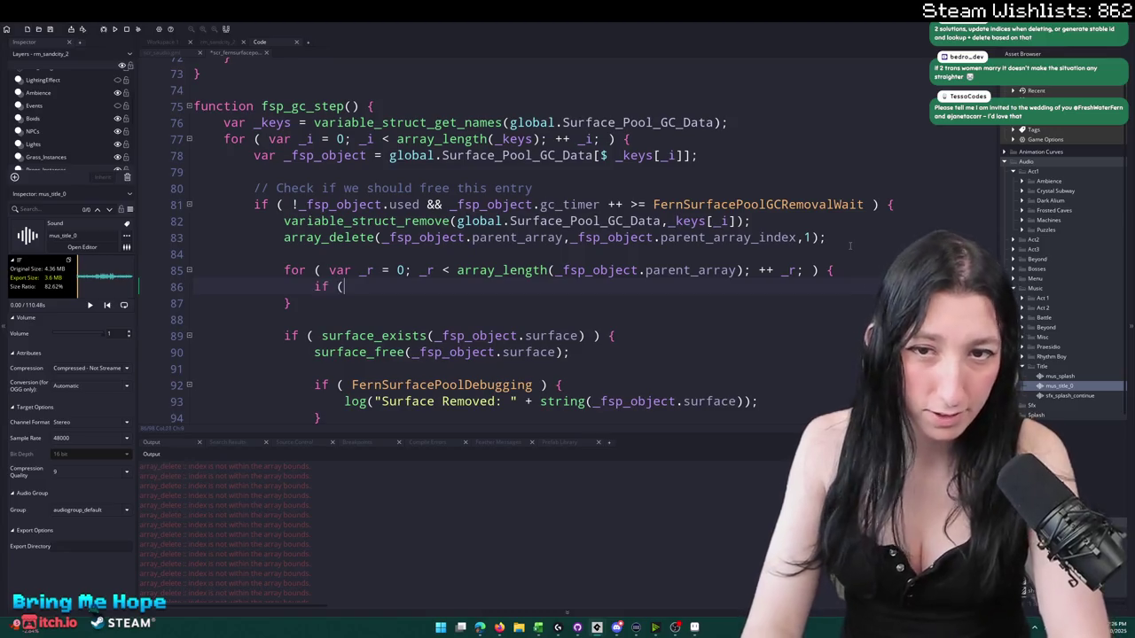
key(BackSpace)
key(BackSpace)
key(BackSpace)
drag(798, 237, 577, 238)
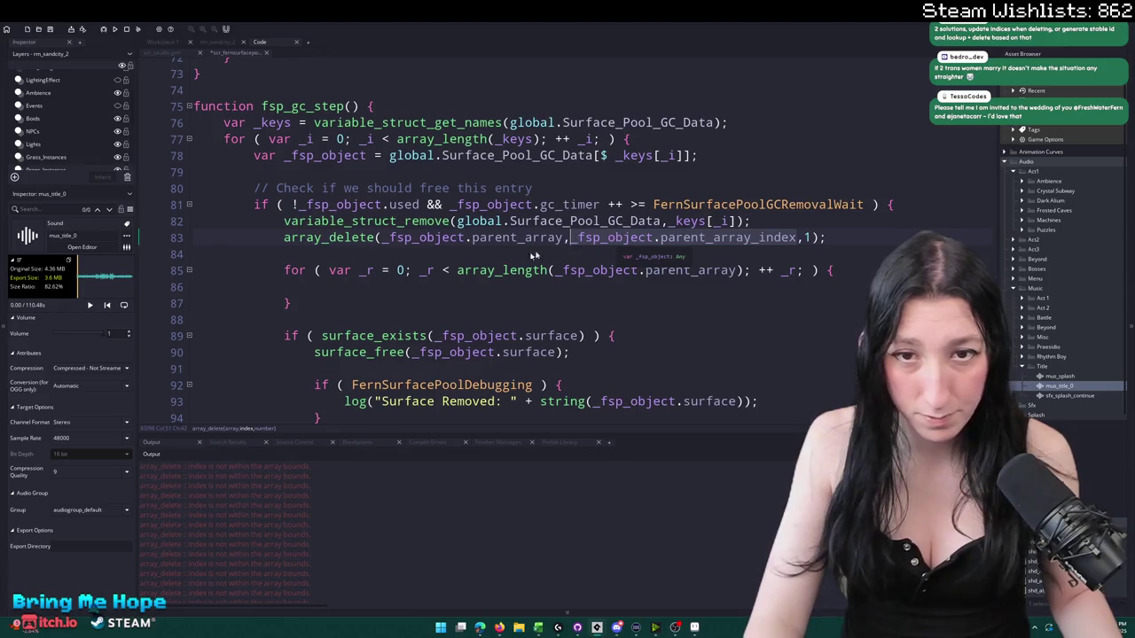
double_click(401, 270)
text(_fsp_object.parent_array_index)
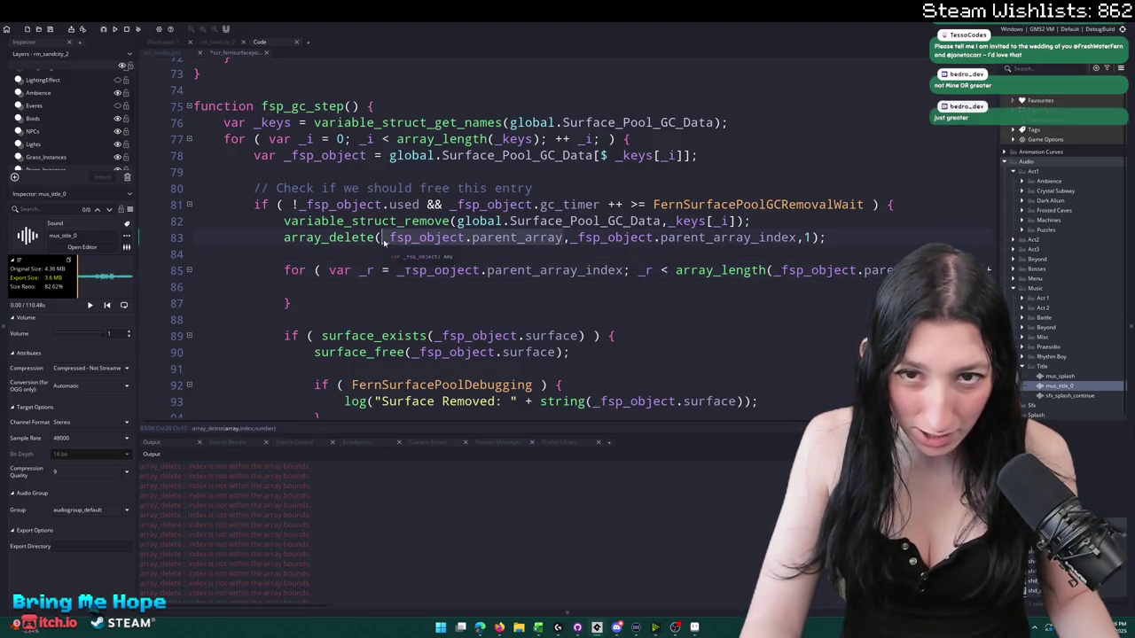
- Decrement parent_array_index of each _fsp_object.parent_array[_r] in the loop body, then test-run with F5
text(_fsp_object.parent_array[_r].)
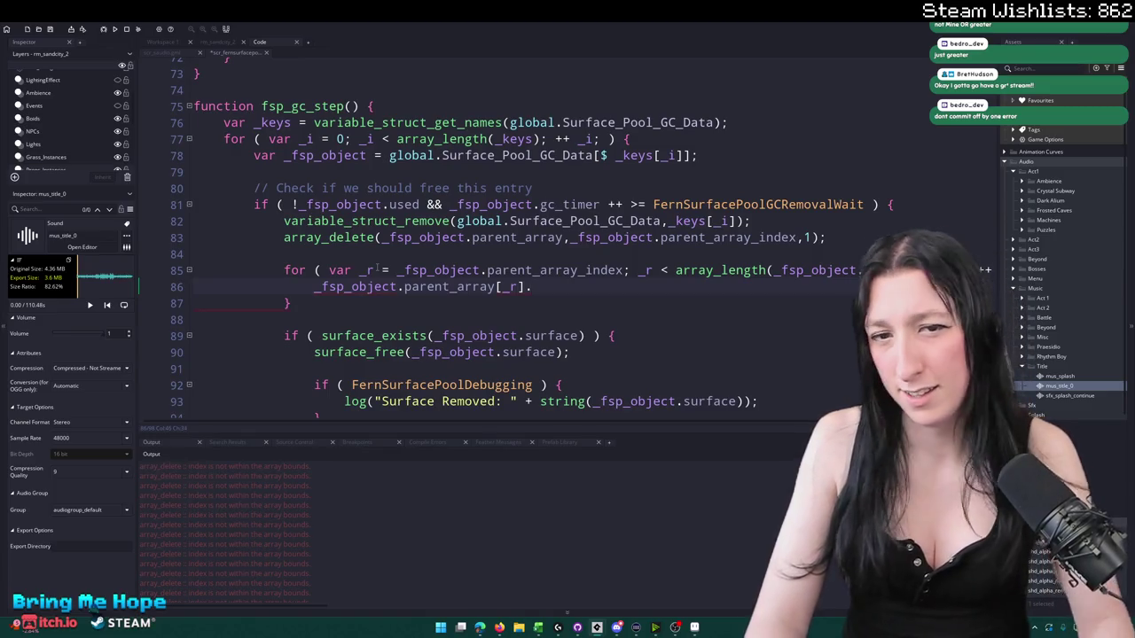
scroll(574, 241, down, 2)
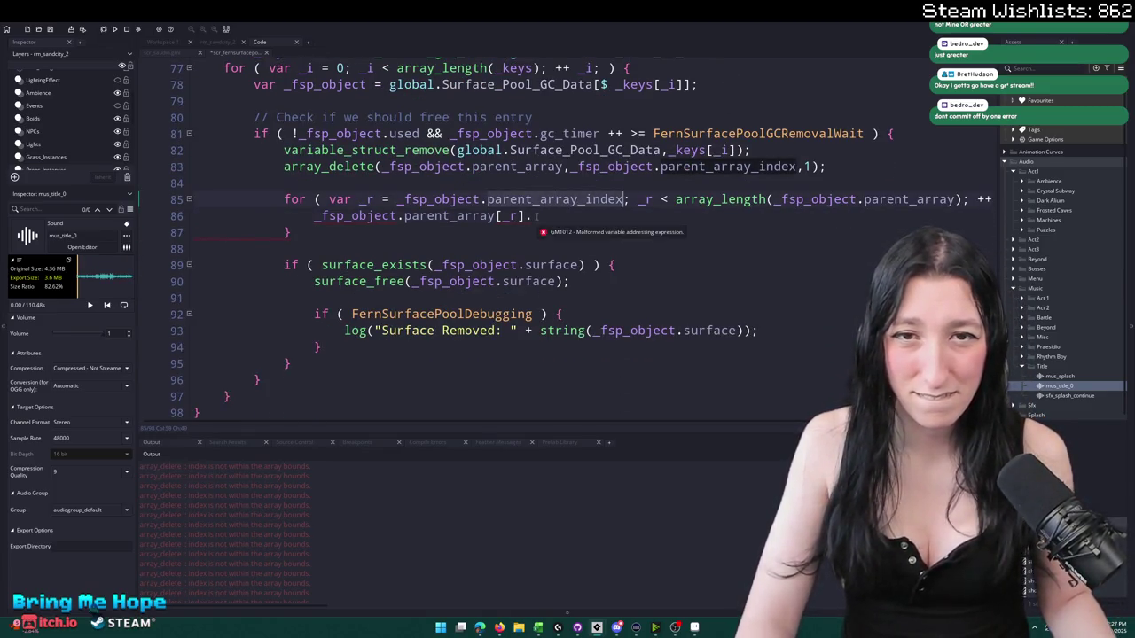
mouse_move(537, 217)
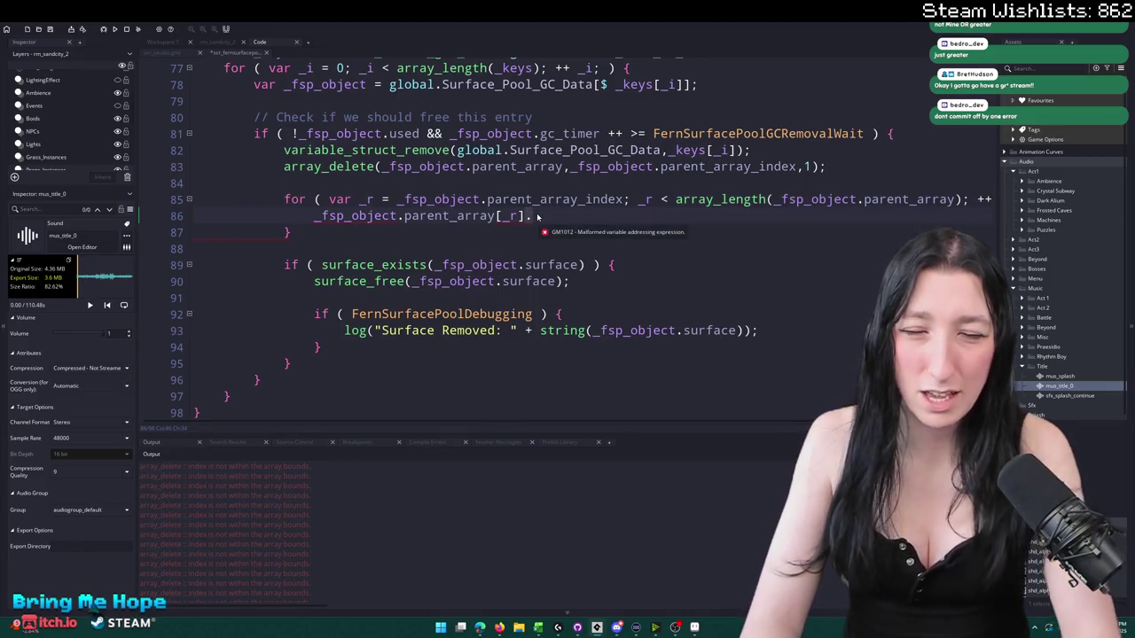
text(parent_array_index)
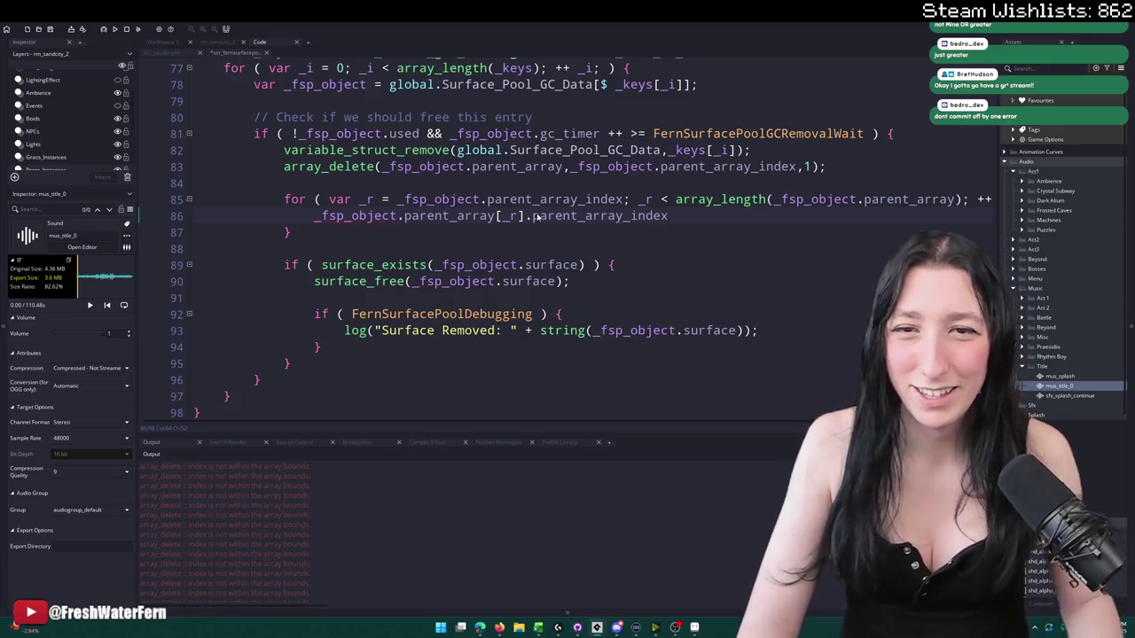
click(545, 215)
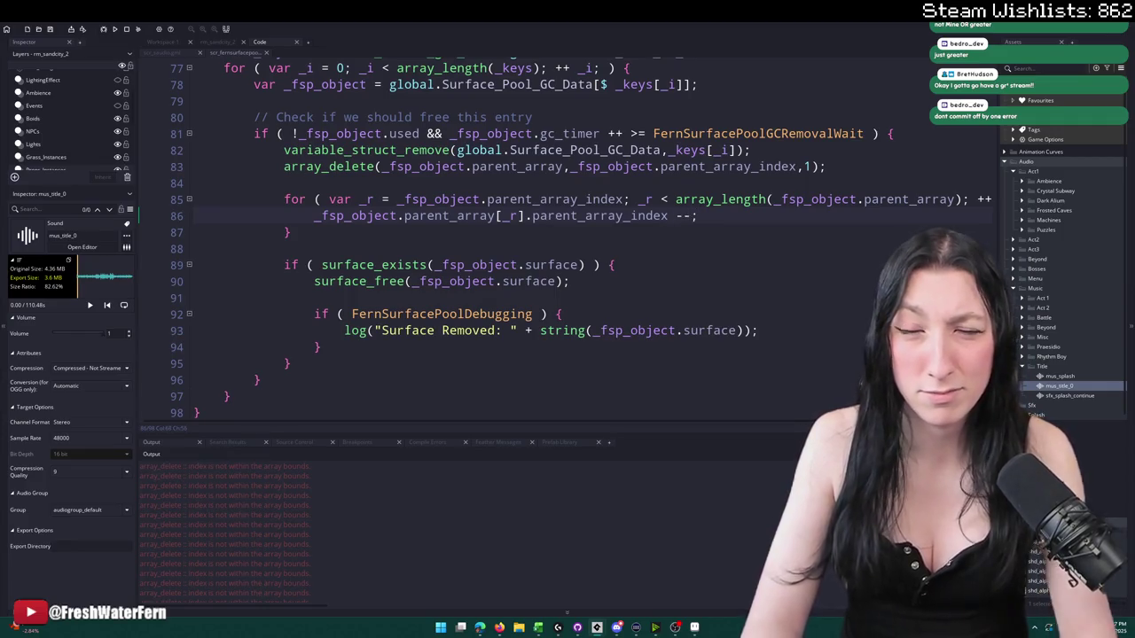
key(shift+Home)
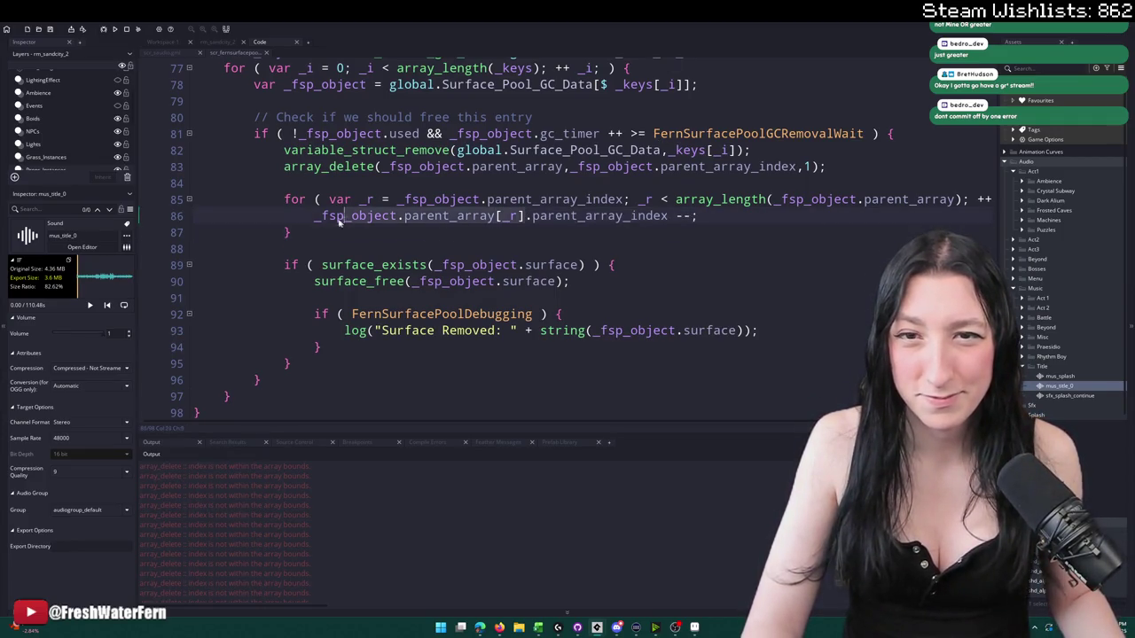
key(Delete)
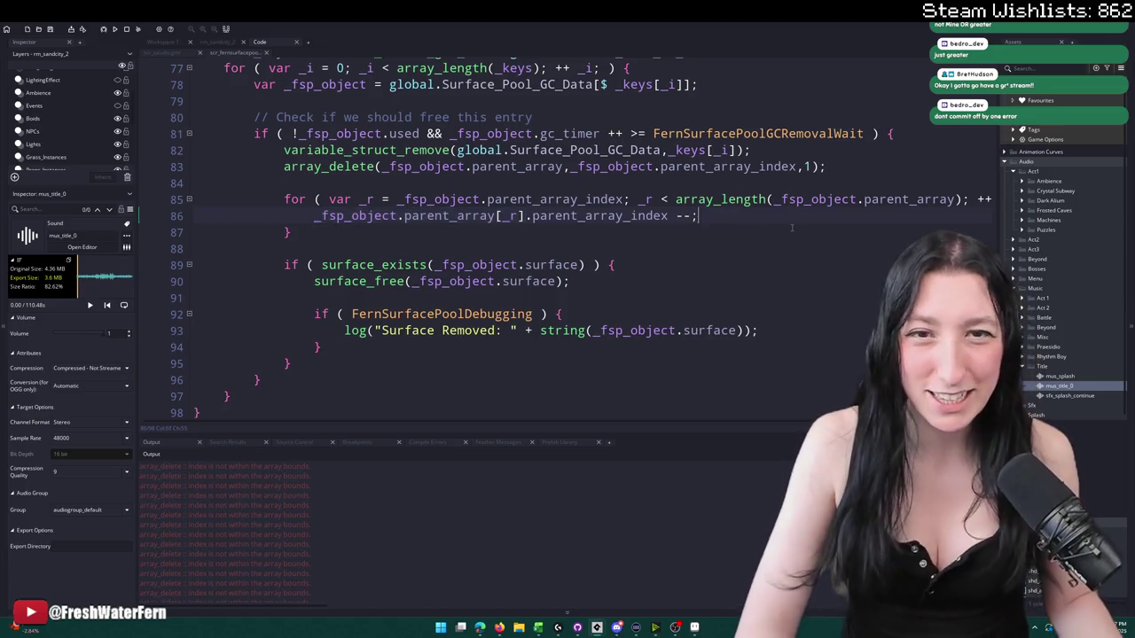
click(798, 232)
key(F5)
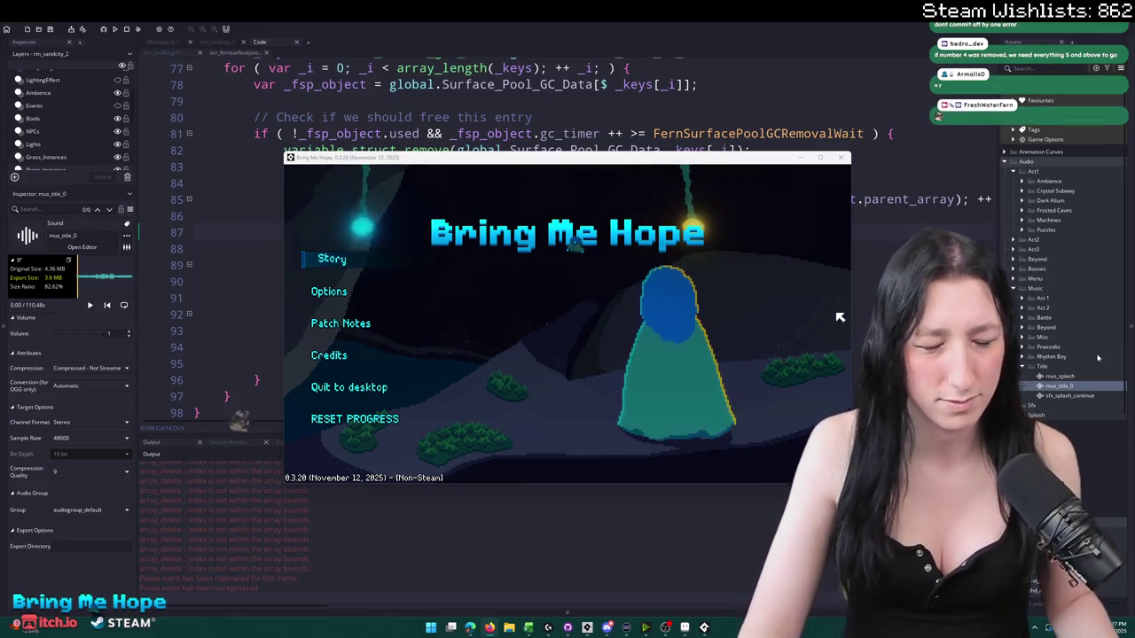
- Close the running game window and undo the accidental line break above the decrement line
drag(553, 159, 543, 417)
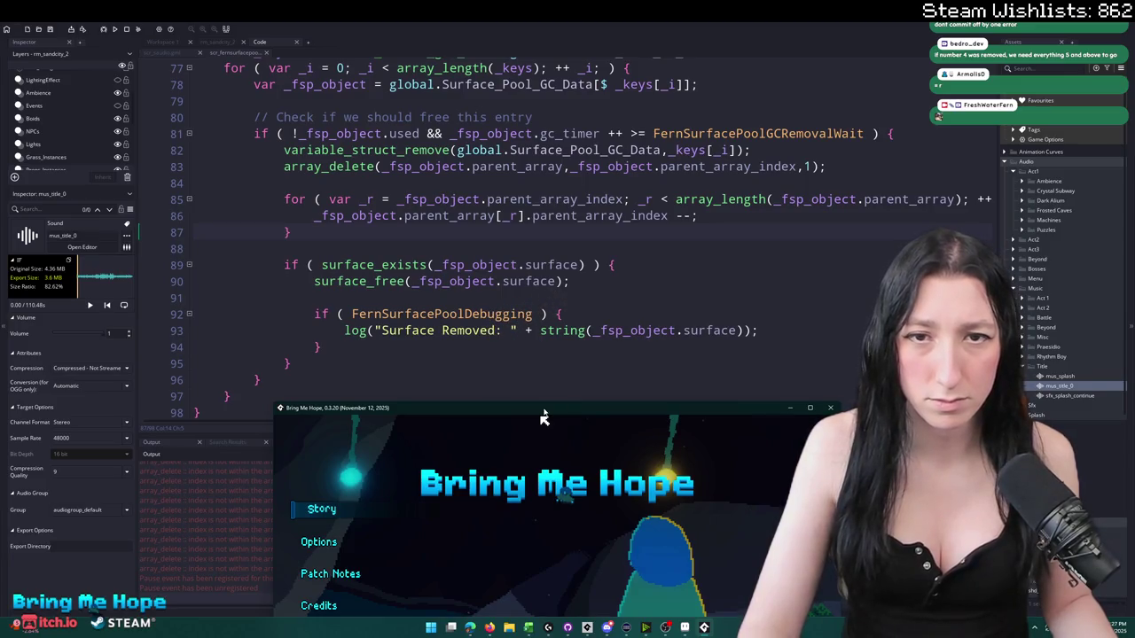
mouse_move(543, 417)
mouse_down()
mouse_move(499, 213)
mouse_move(465, 215)
mouse_up()
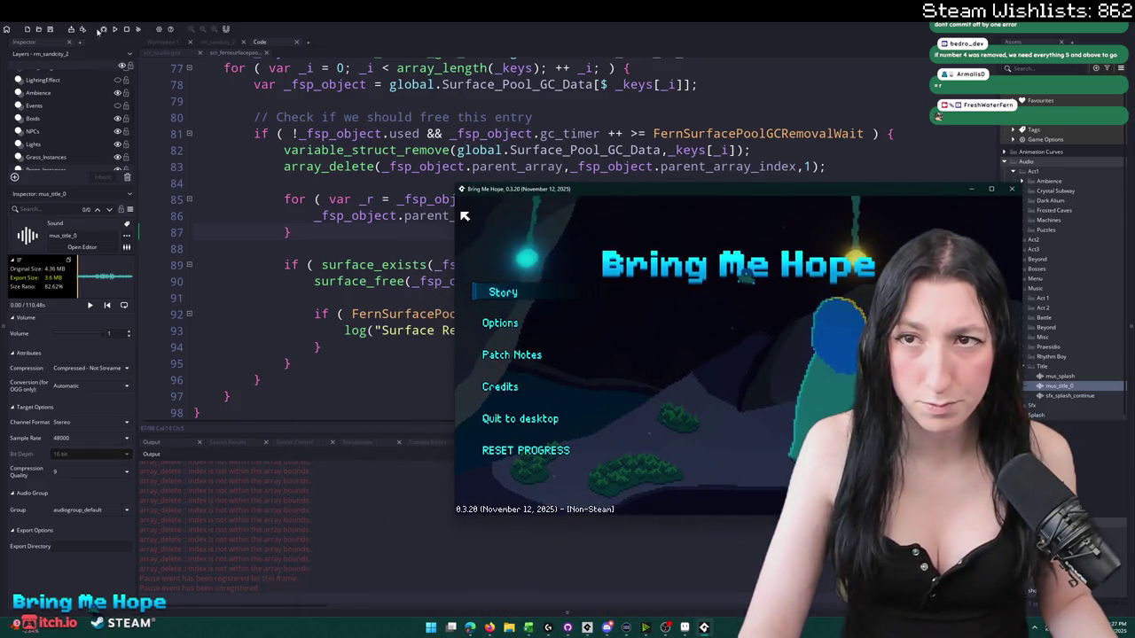
click(102, 29)
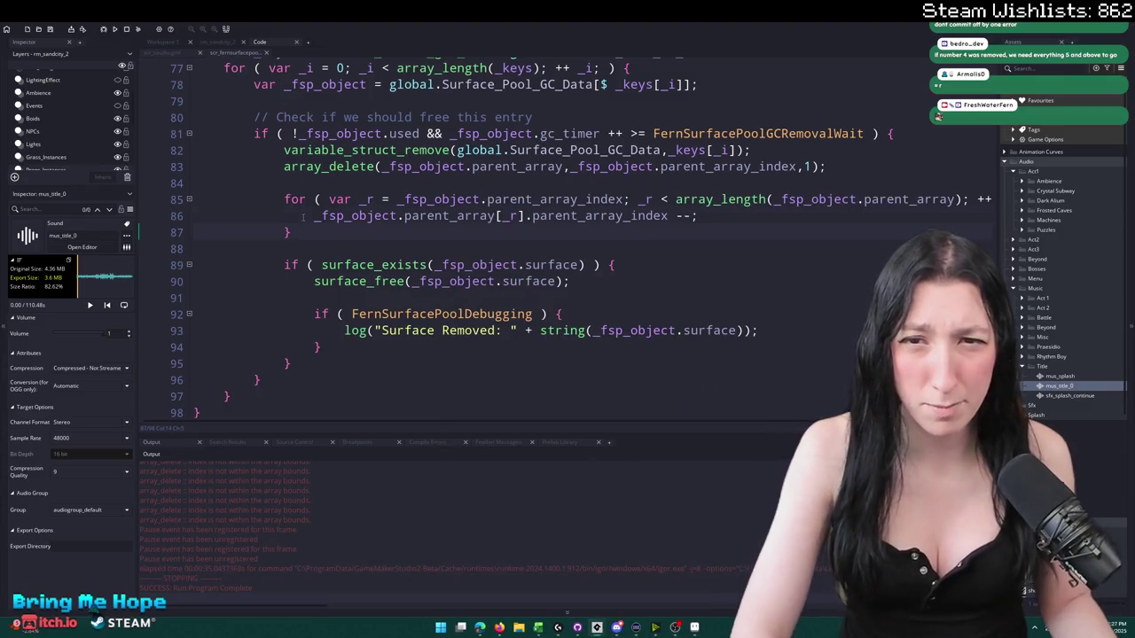
key(Return)
key(BackSpace)
key(BackSpace)
key(BackSpace)
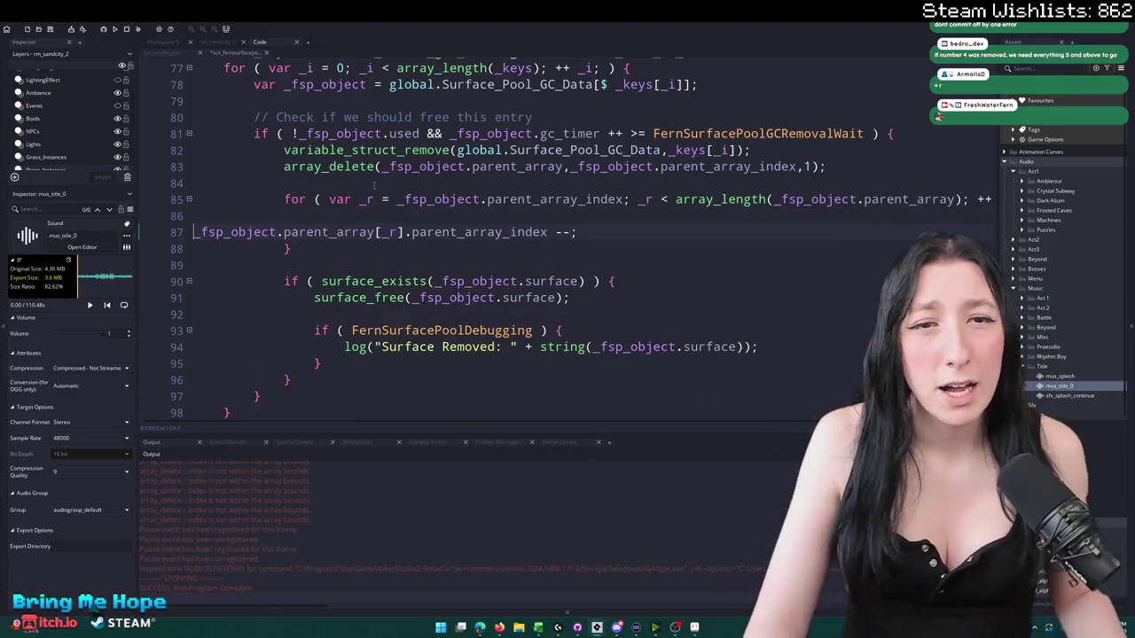
key(BackSpace)
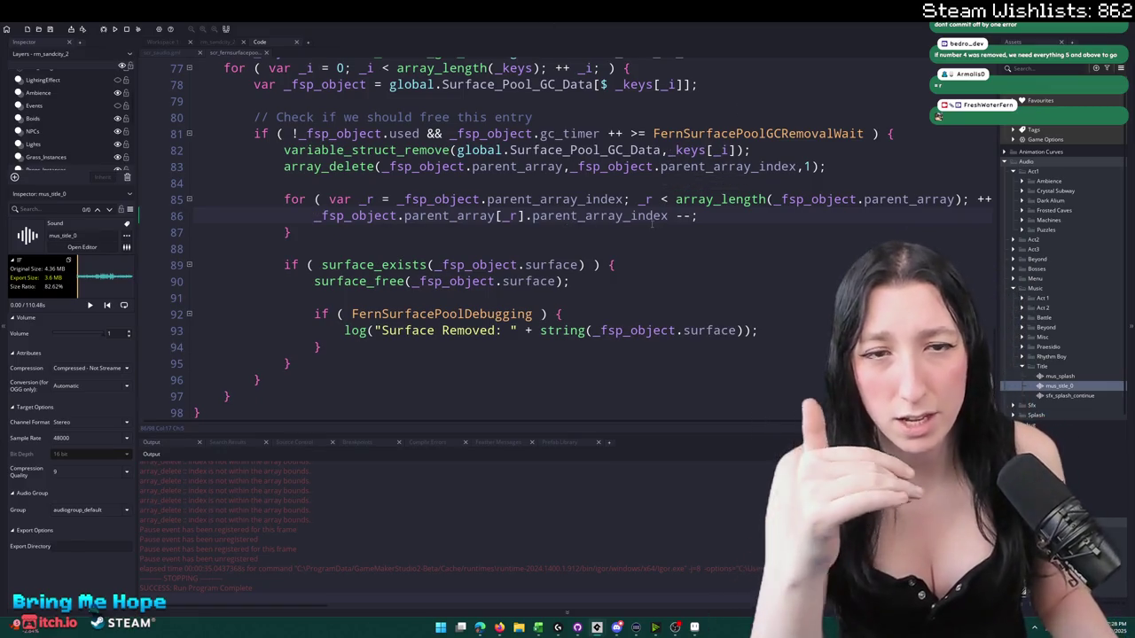
click(916, 200)
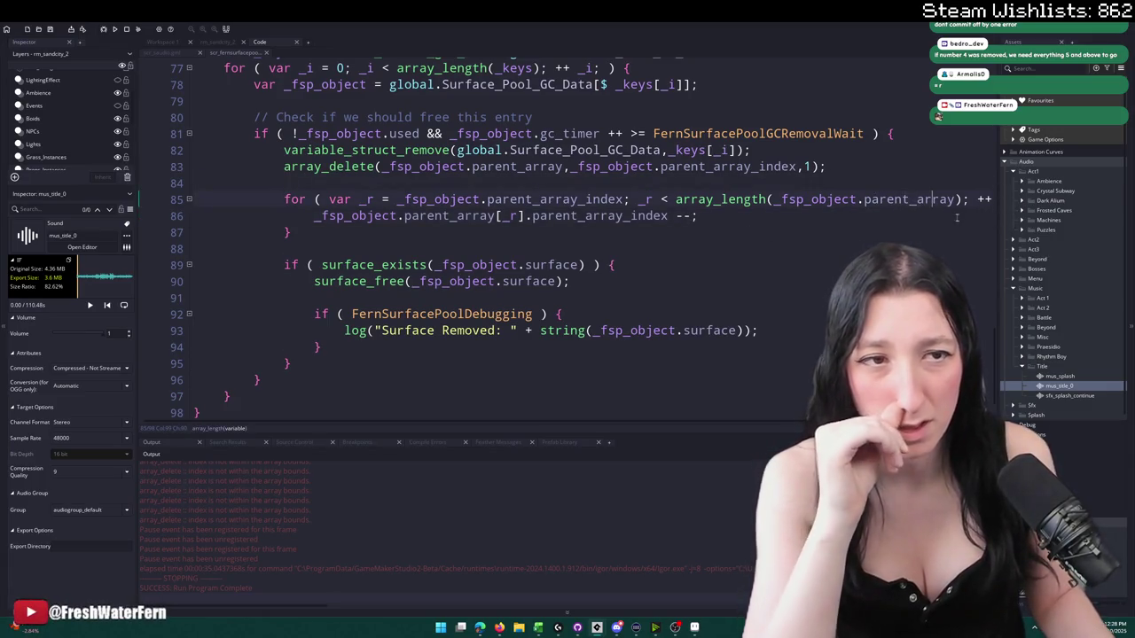
- Tidy the decrement statement on line 86, then type log(_fsp_object.parent_arra on empty line 84
key(End)
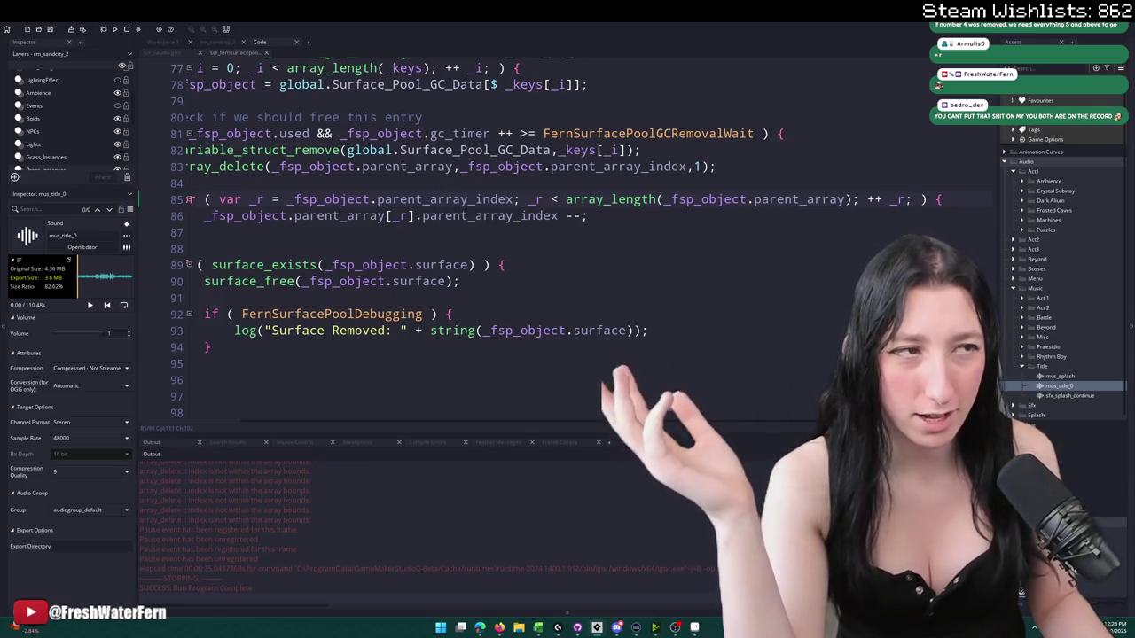
click(202, 215)
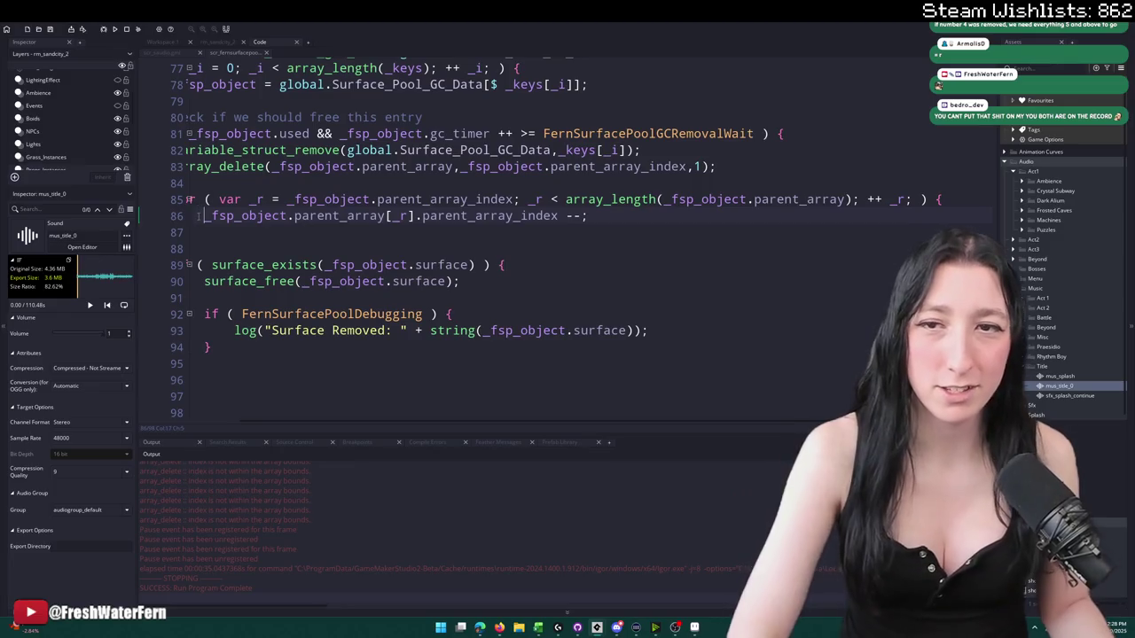
key(Return)
key(BackSpace)
key(BackSpace)
key(BackSpace)
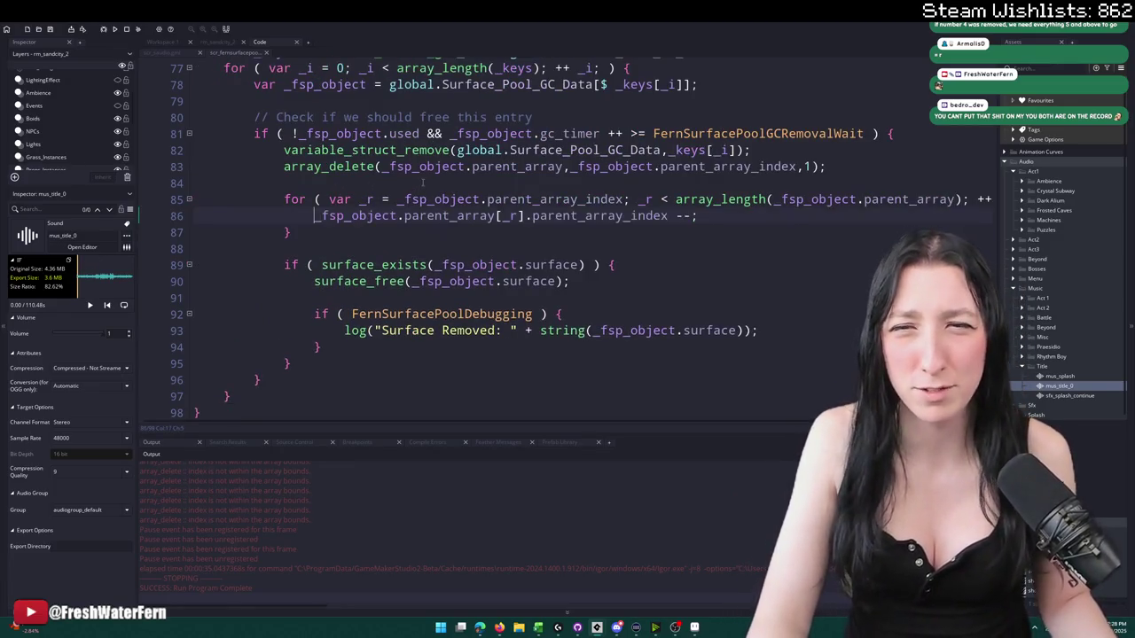
click(315, 218)
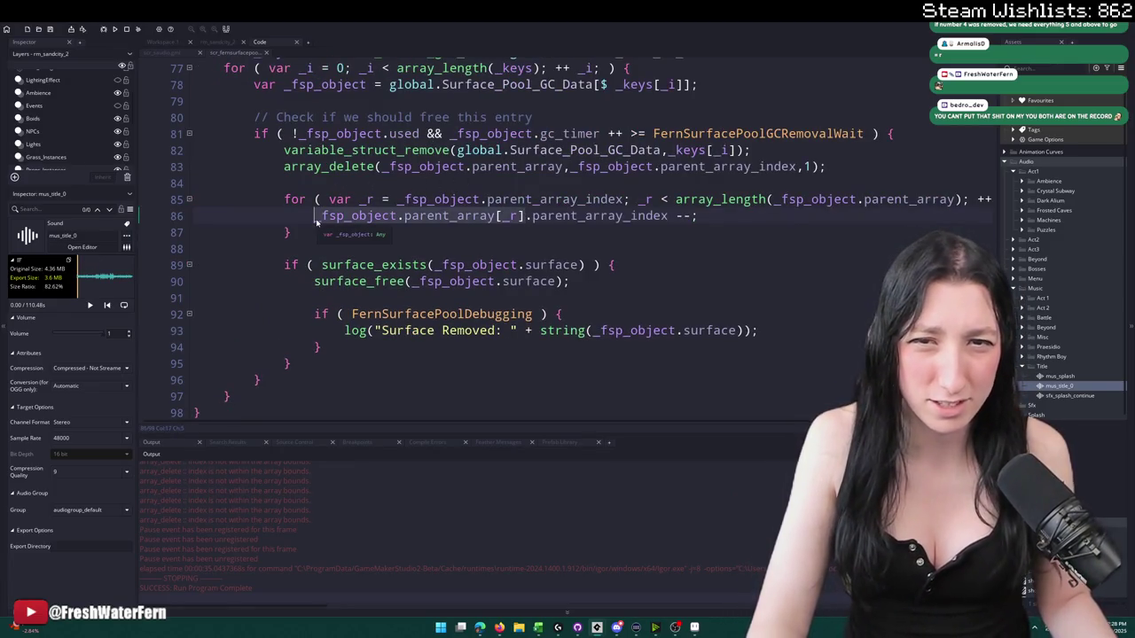
click(397, 183)
text(log(_f)
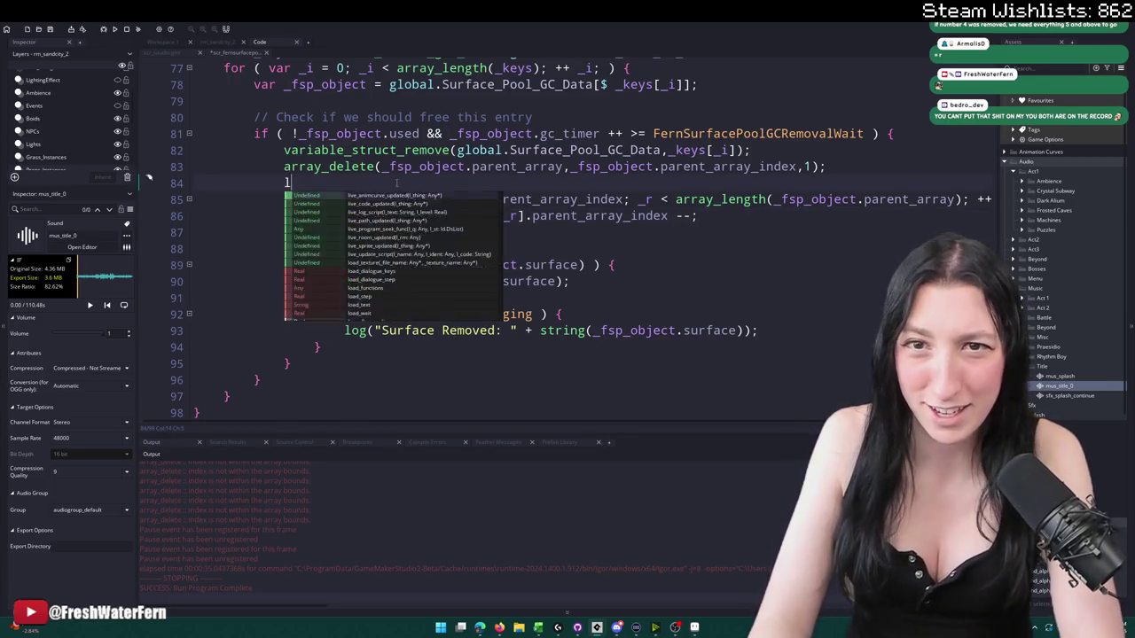
text(sp)
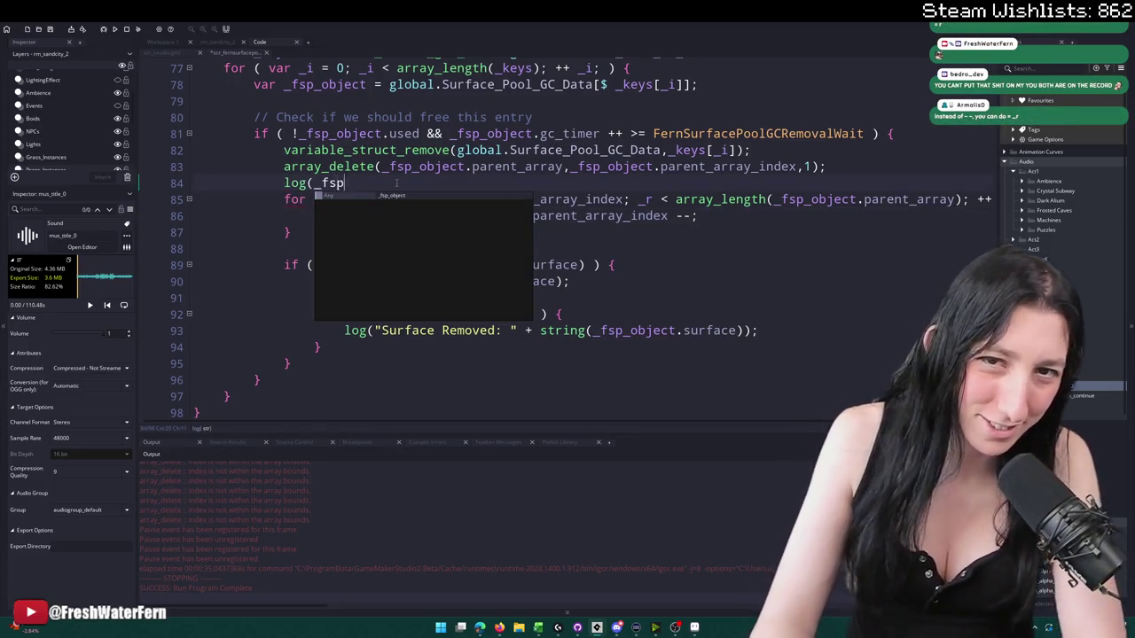
text(_object.parent_arrayu)
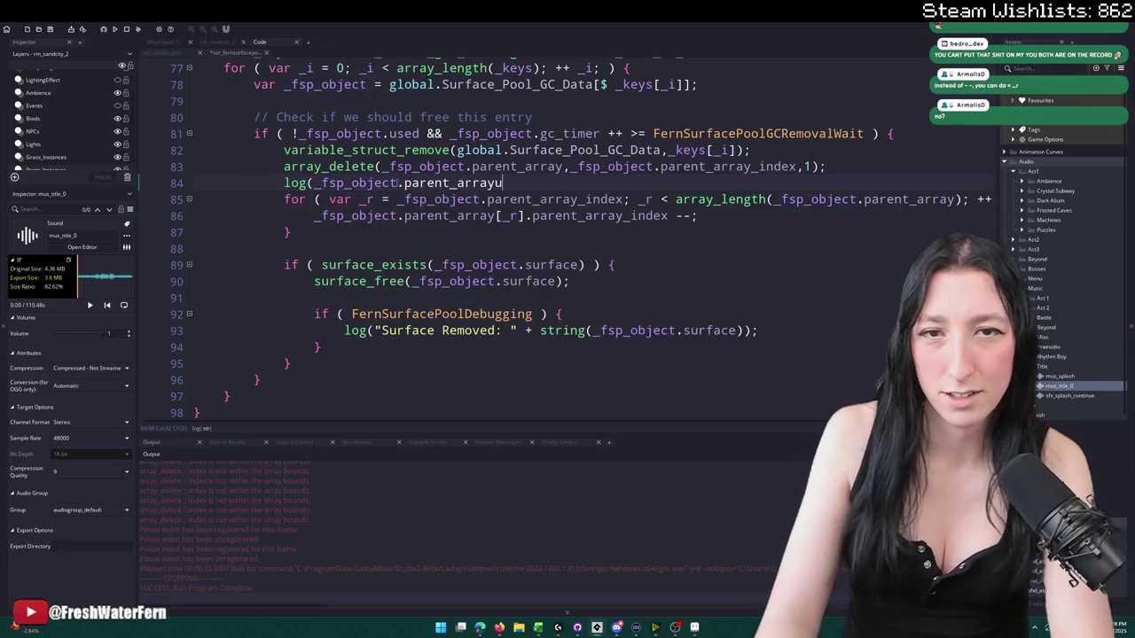
- Swap the log call for show_message so line 84 prints _fsp_object.parent_array
key(BackSpace)
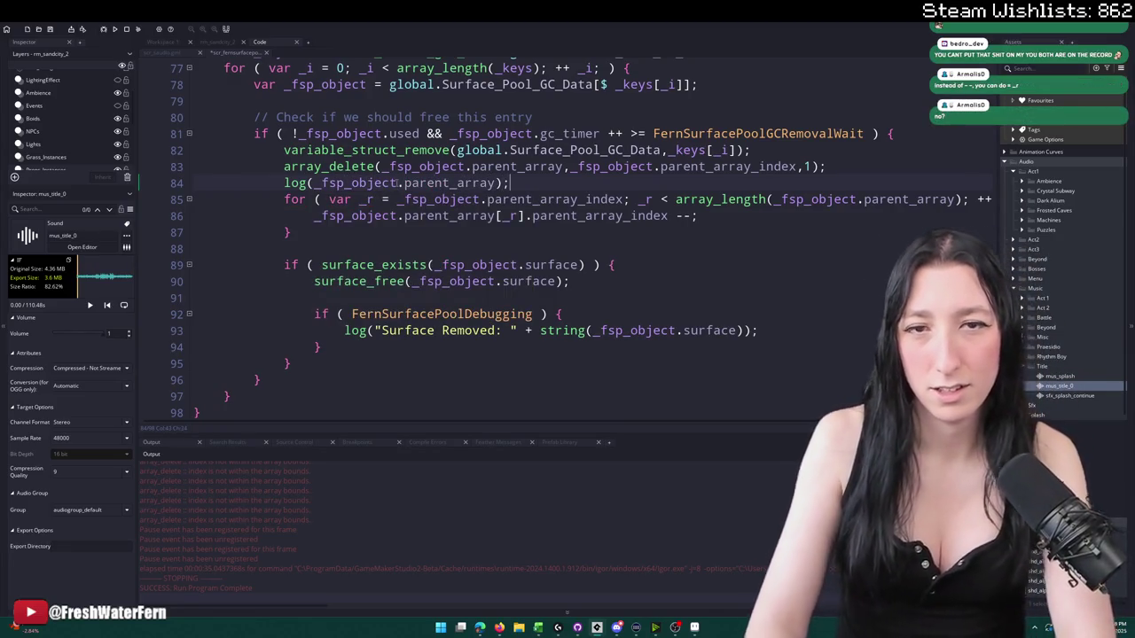
double_click(296, 183)
text(show_message)
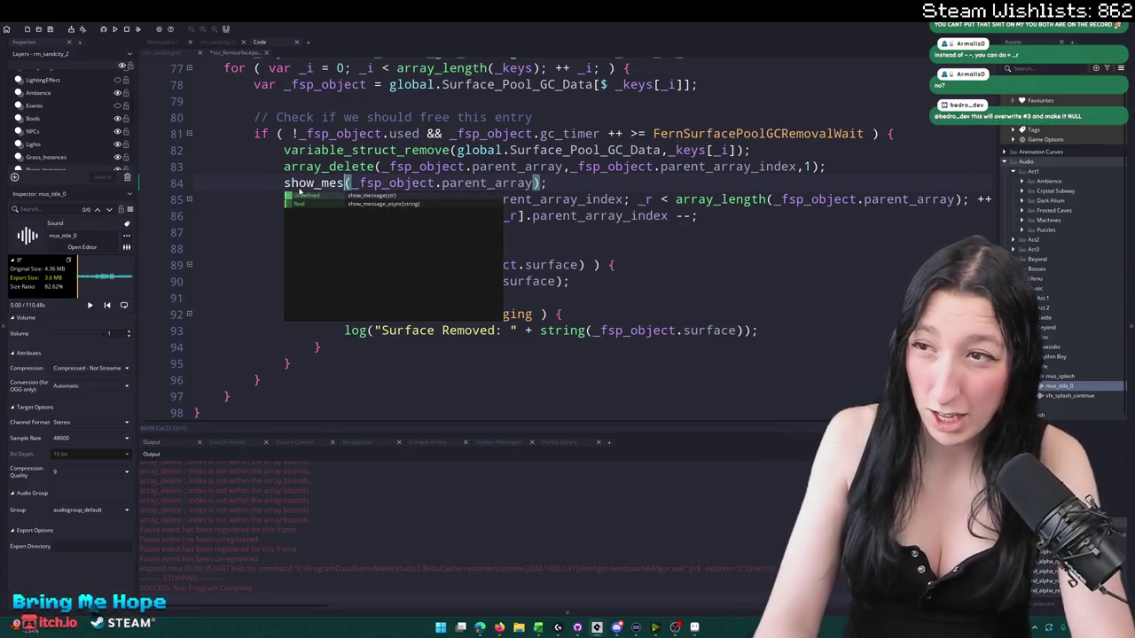
mouse_move(299, 190)
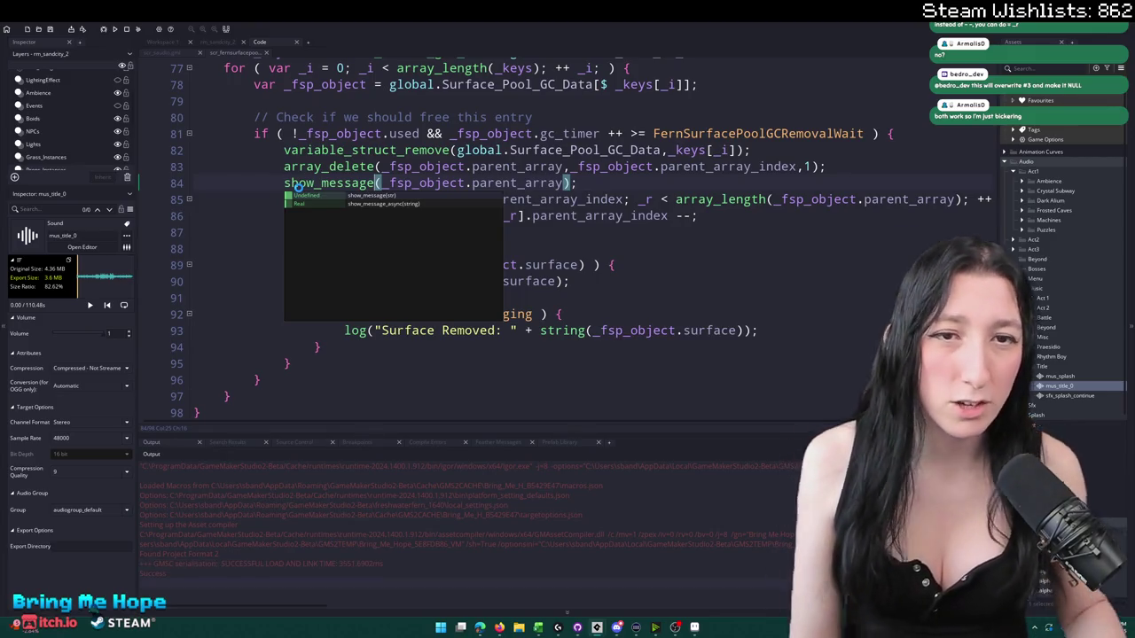
click(773, 210)
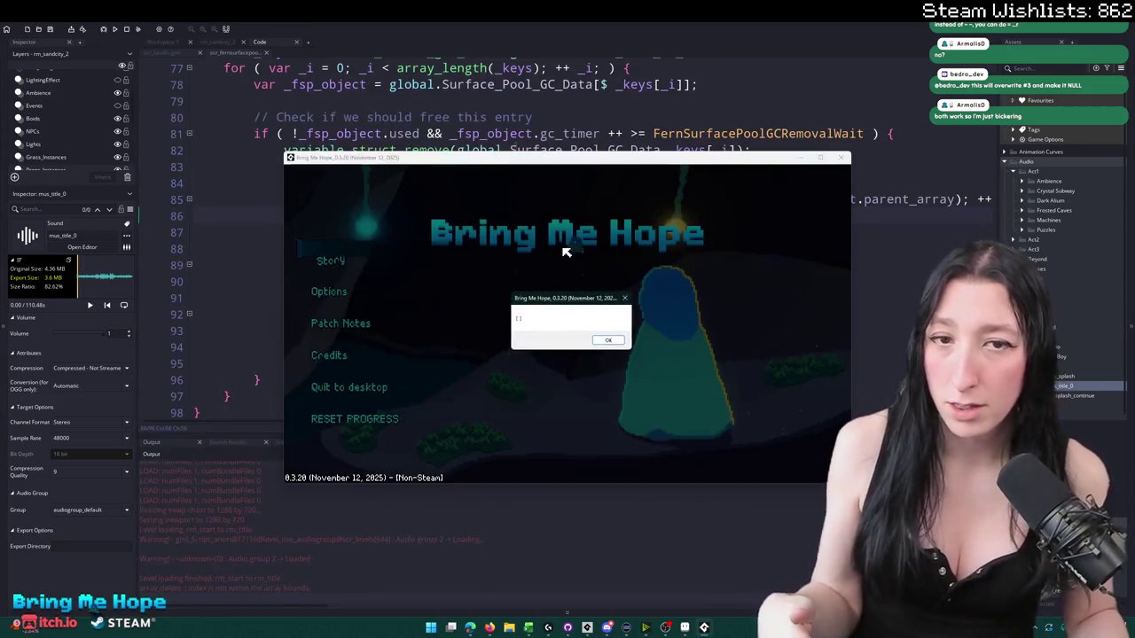
- Dismiss the repeated [ ] empty-array popups during the test run and close the game
click(608, 341)
click(607, 341)
click(608, 343)
click(608, 341)
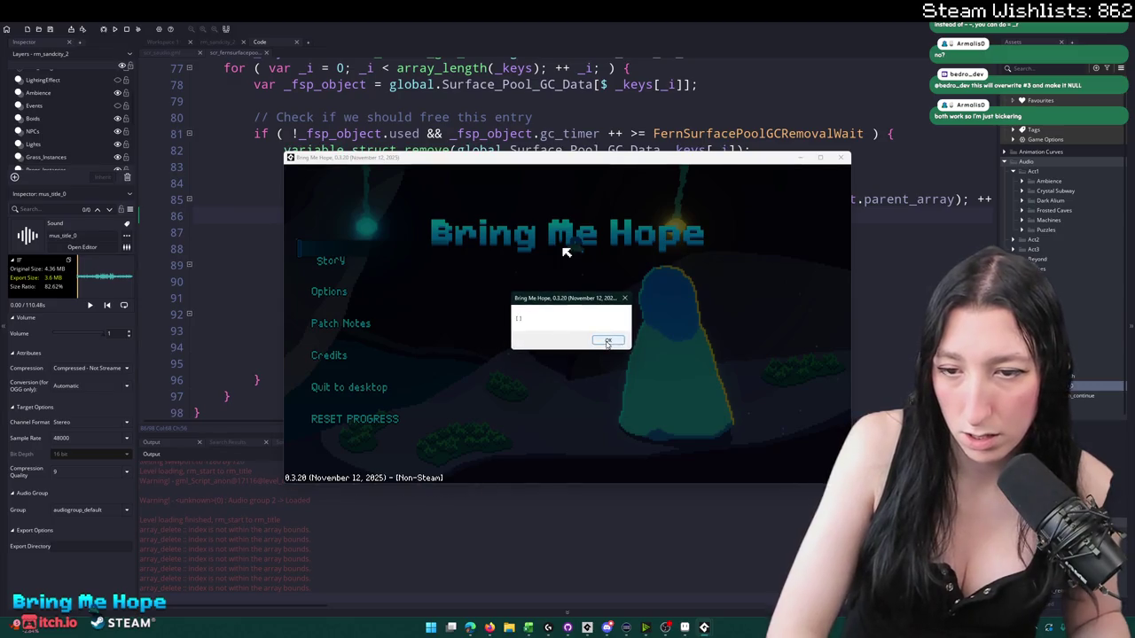
click(603, 342)
click(603, 339)
click(603, 340)
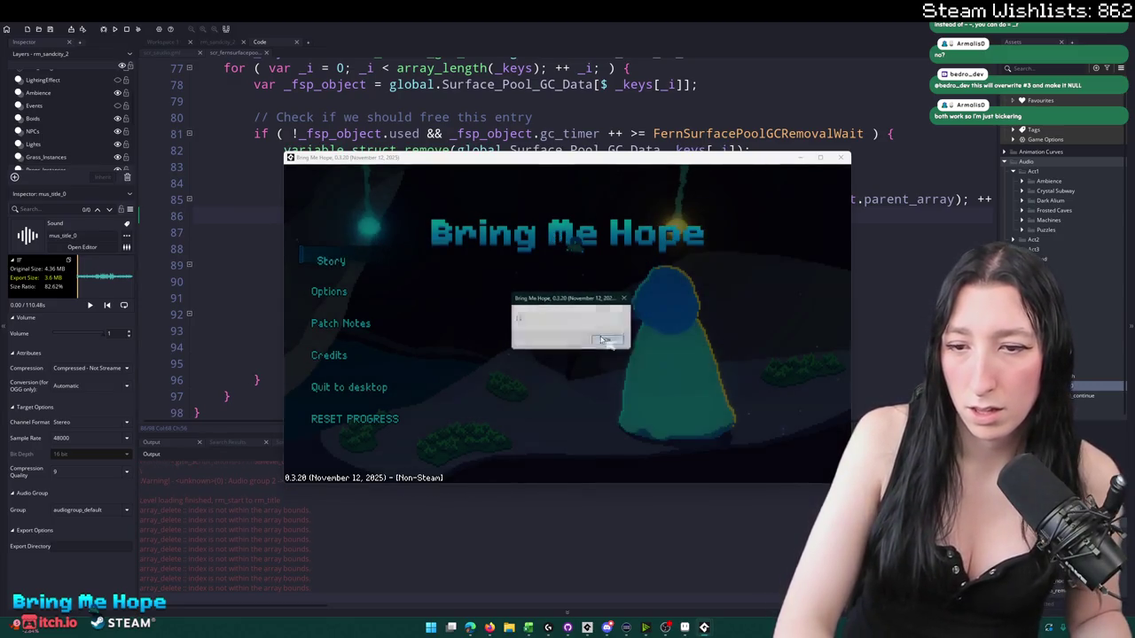
click(600, 337)
click(595, 337)
click(594, 339)
click(594, 339)
click(594, 339)
click(594, 339)
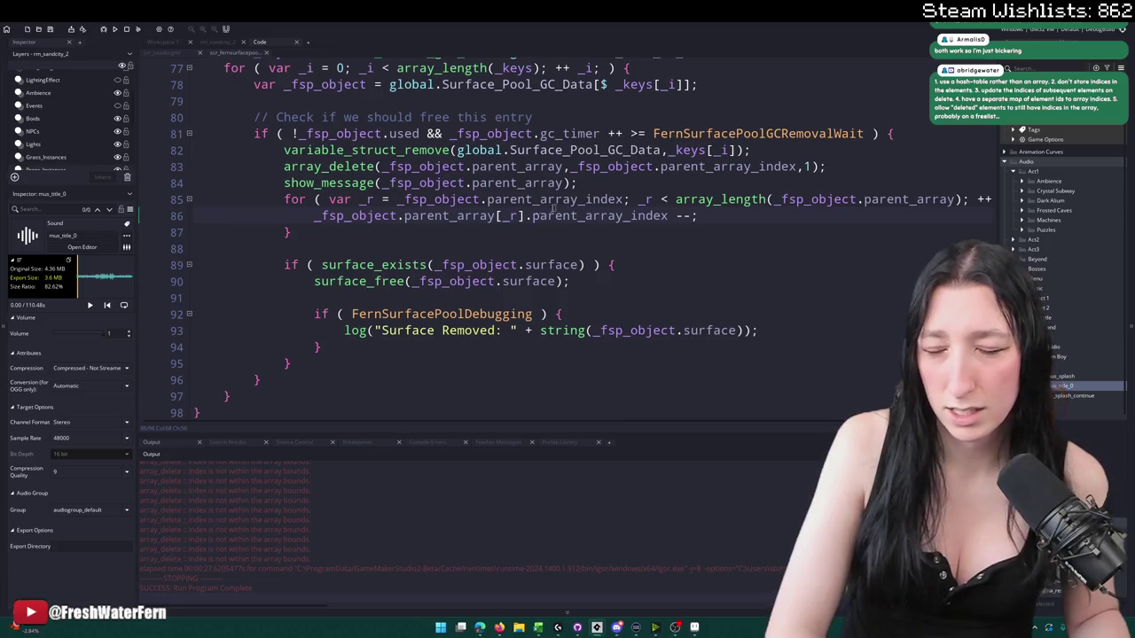
- Delete the show_message(_fsp_object.parent_array) debug line below array_delete
scroll(502, 284, up, 1)
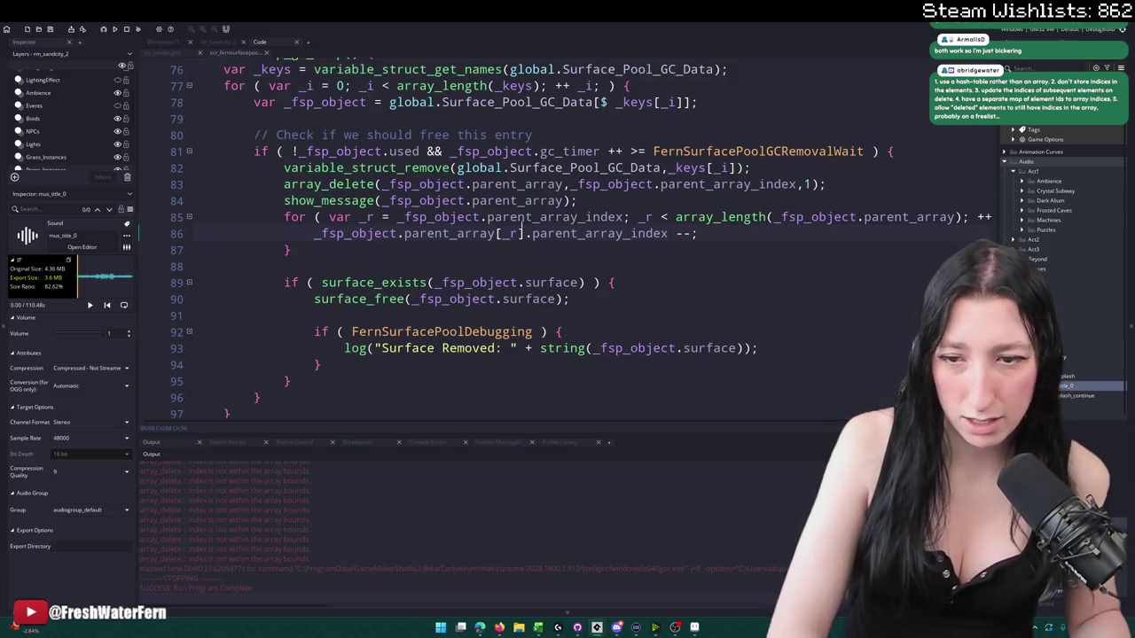
drag(580, 200, 196, 199)
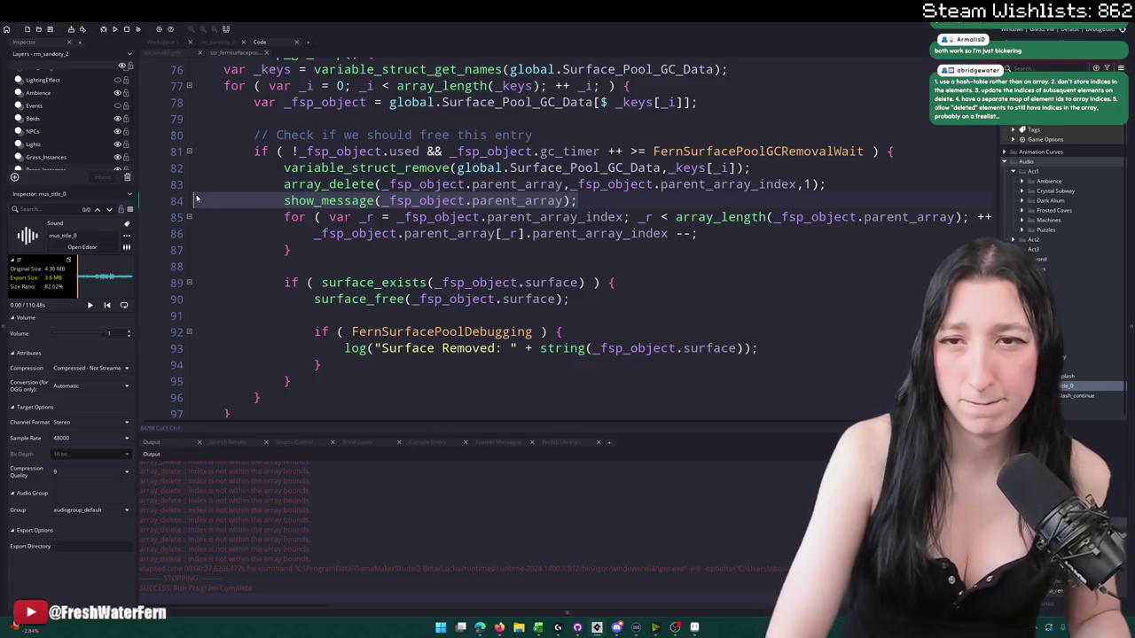
key(BackSpace)
key(BackSpace)
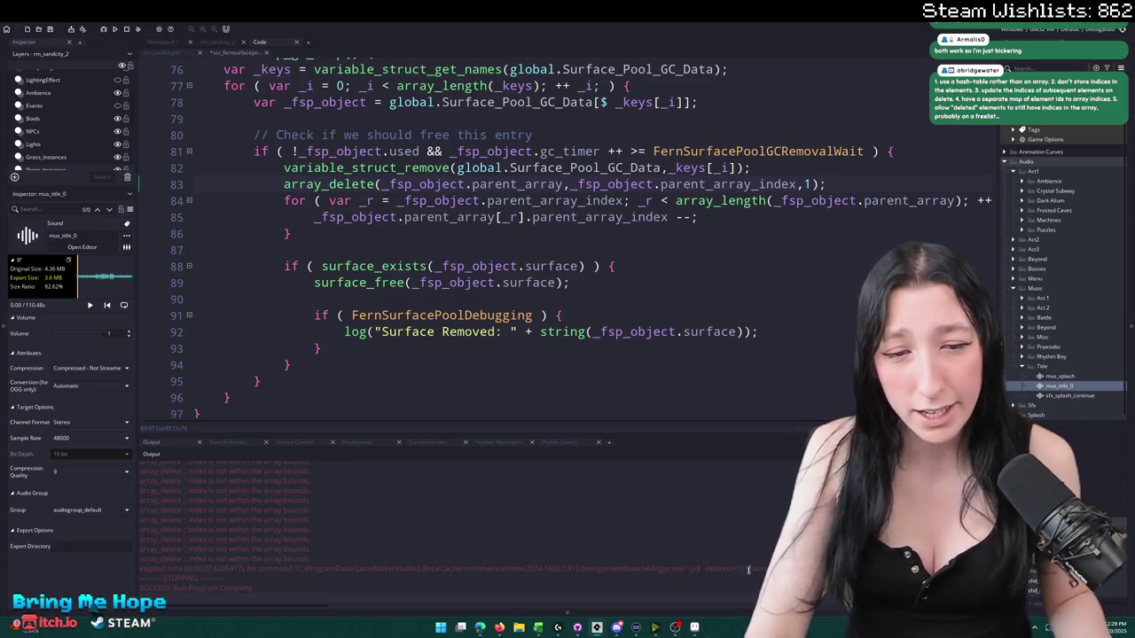
key(alt+Tab)
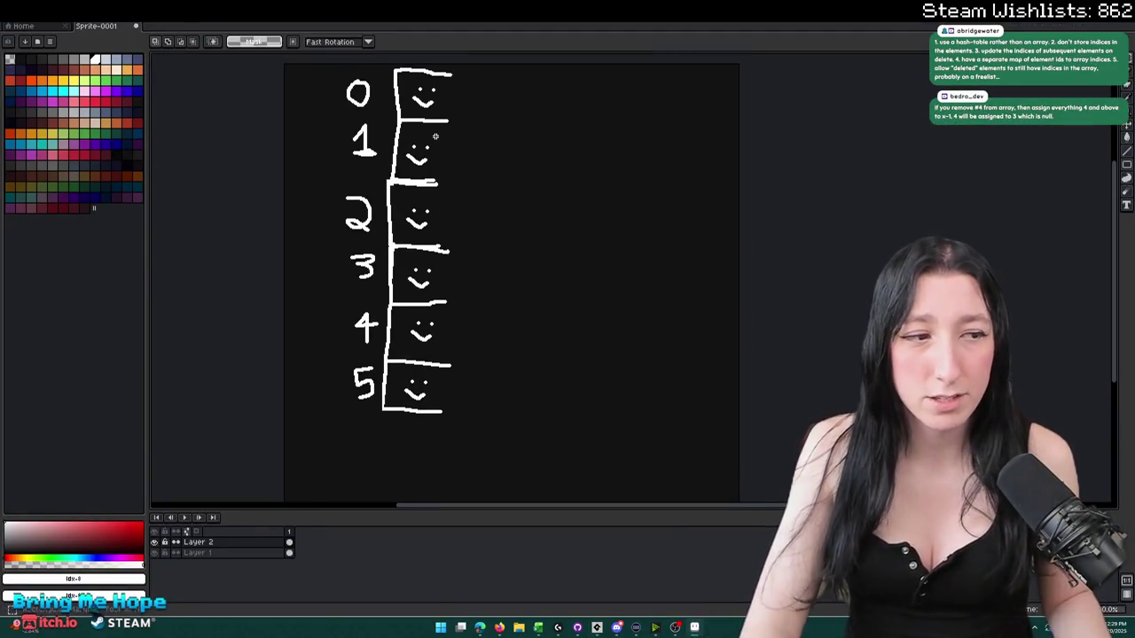
- Zoom into the sketch and write 32x32 at its top-left with a 2px pencil
drag(388, 130, 414, 240)
scroll(414, 240, up, 2)
drag(483, 221, 451, 180)
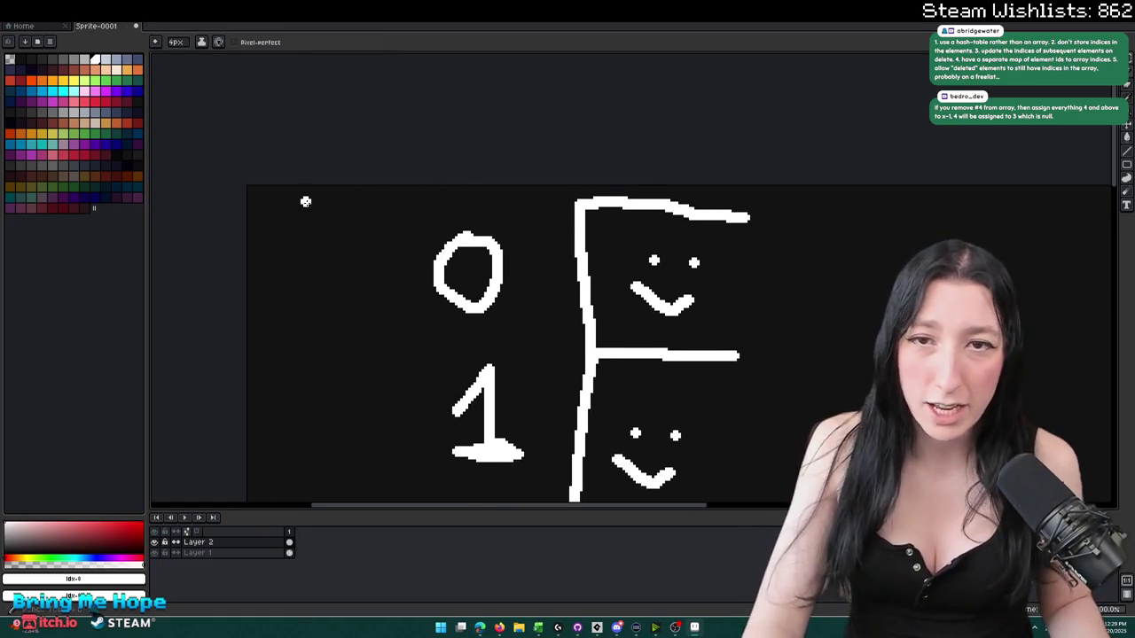
drag(269, 199, 270, 236)
key(ctrl+z)
key(plus)
key(plus)
key(minus)
key(minus)
key(minus)
mouse_move(263, 199)
mouse_down()
mouse_move(262, 243)
mouse_move(390, 213)
mouse_move(372, 243)
mouse_move(395, 233)
mouse_move(366, 243)
mouse_up()
key(ctrl+z)
drag(406, 223, 425, 239)
- Select the whole column of boxes with the rectangular marquee
scroll(523, 377, down, 5)
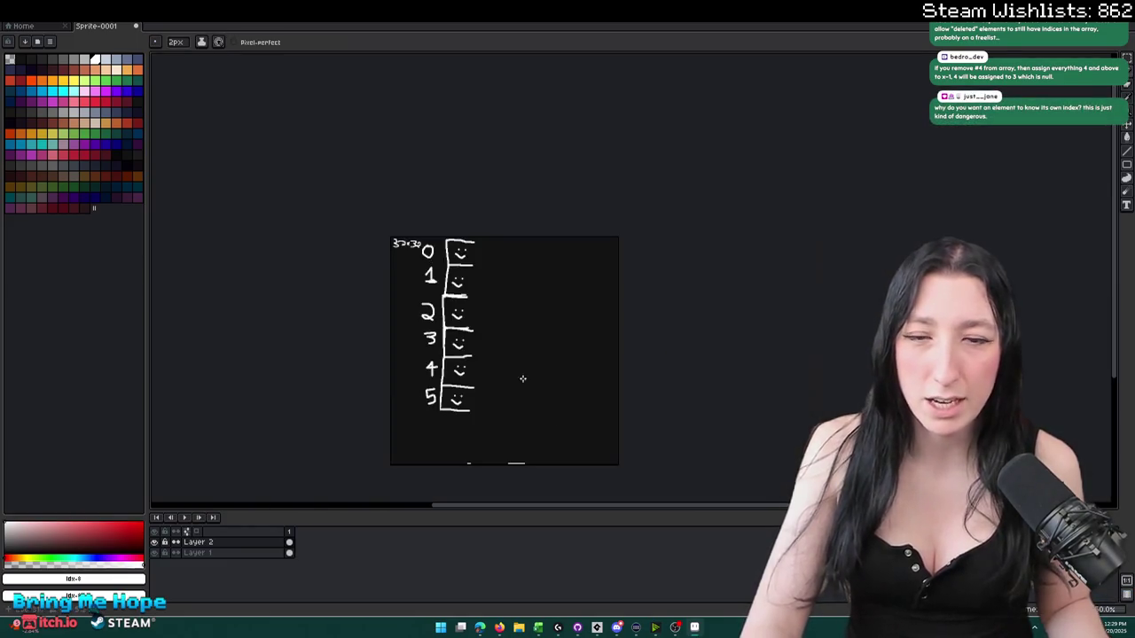
scroll(425, 417, up, 2)
key(m)
mouse_move(426, 417)
mouse_down()
mouse_move(457, 231)
mouse_move(574, 54)
mouse_move(587, 81)
mouse_up()
click(594, 319)
drag(597, 486, 423, 55)
click(684, 127)
- Marquee-select the row 0, row 2 and row 3 boxes individually, then return to GameMaker
drag(591, 163, 426, 104)
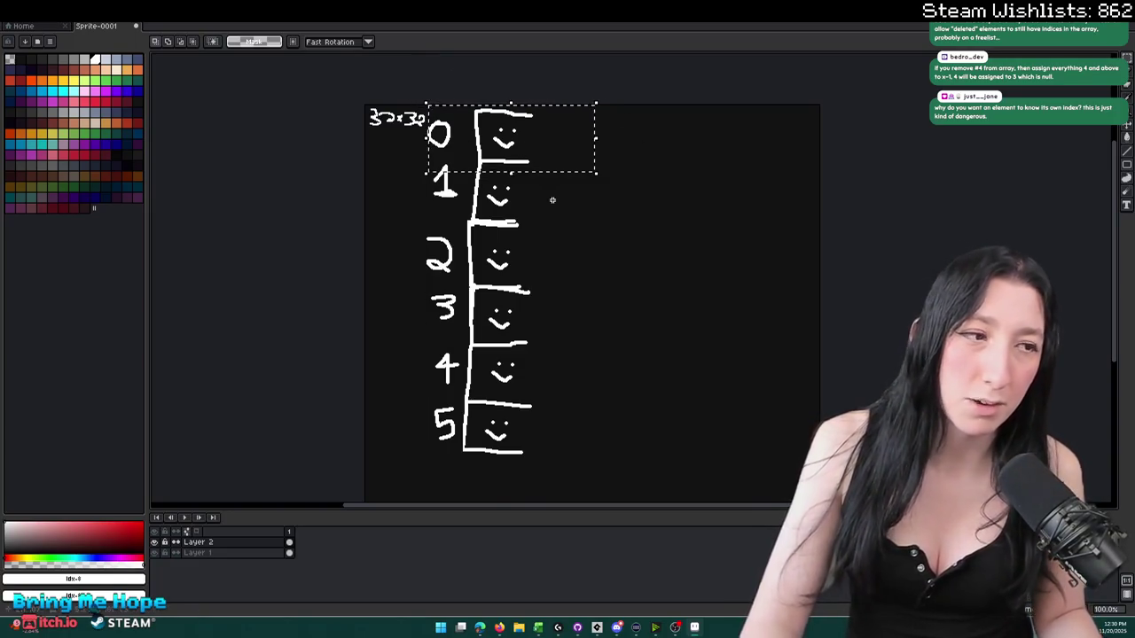
click(680, 58)
drag(593, 176, 431, 101)
click(570, 289)
drag(551, 291, 438, 222)
drag(535, 343, 420, 282)
click(561, 468)
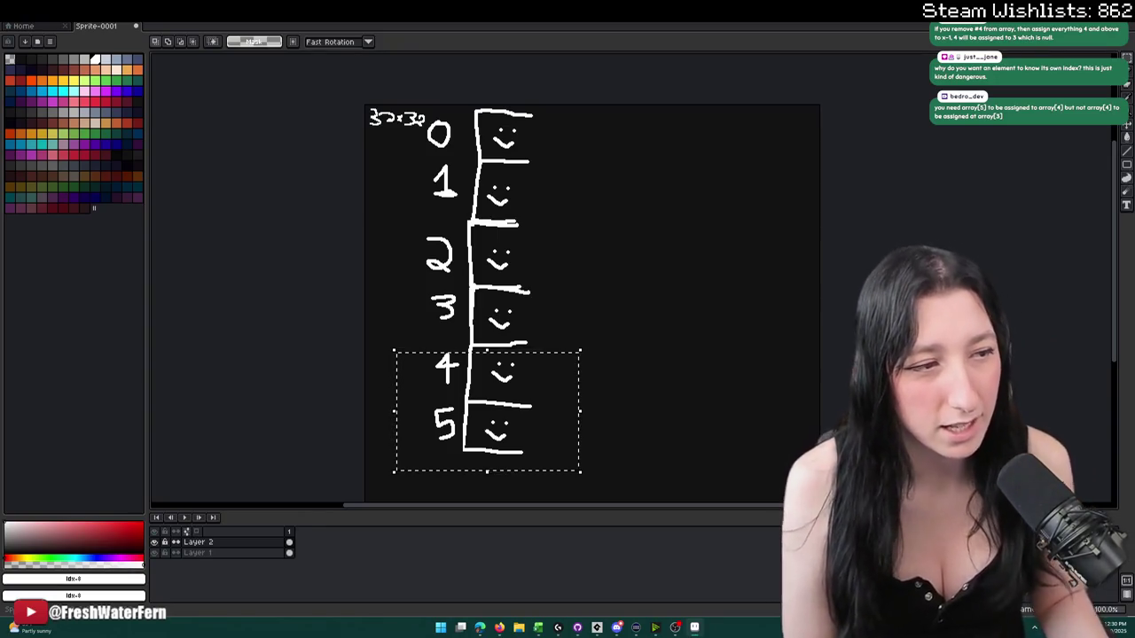
key(alt+Tab)
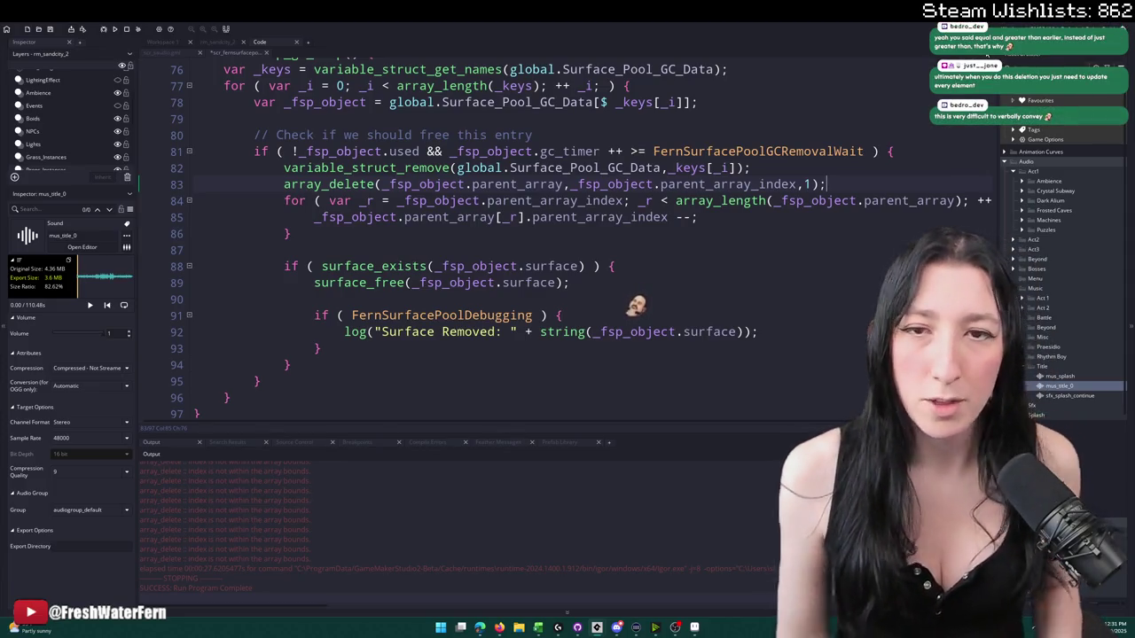
- Back in the surface pool script, jump to the FernSurfacePoolDebugging #macro definition
scroll(636, 277, up, 1)
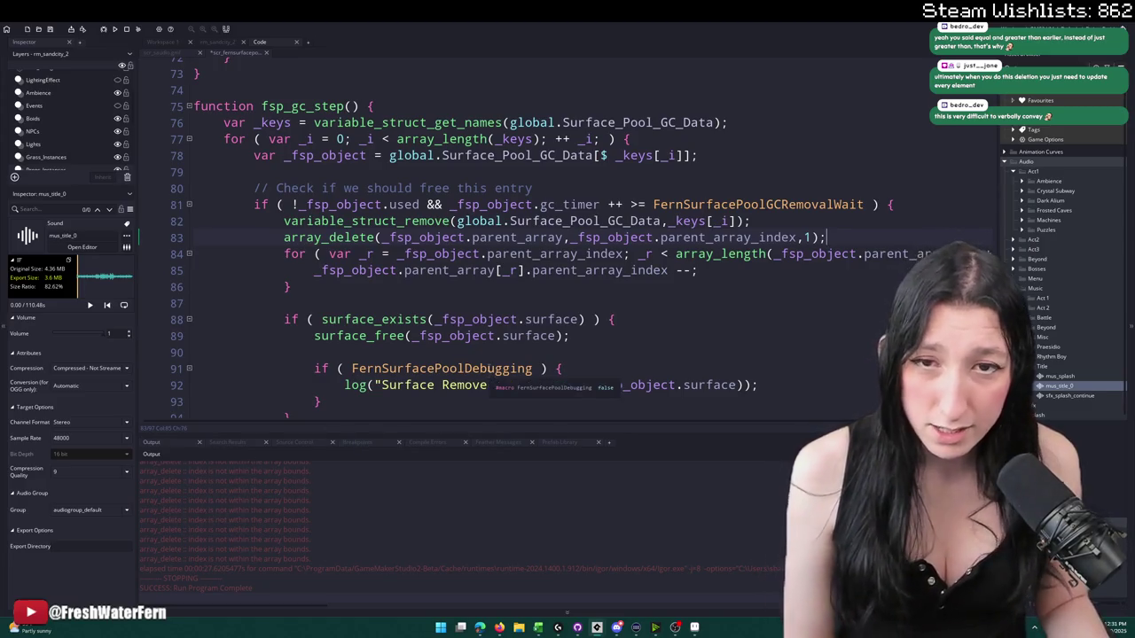
middle_click(487, 369)
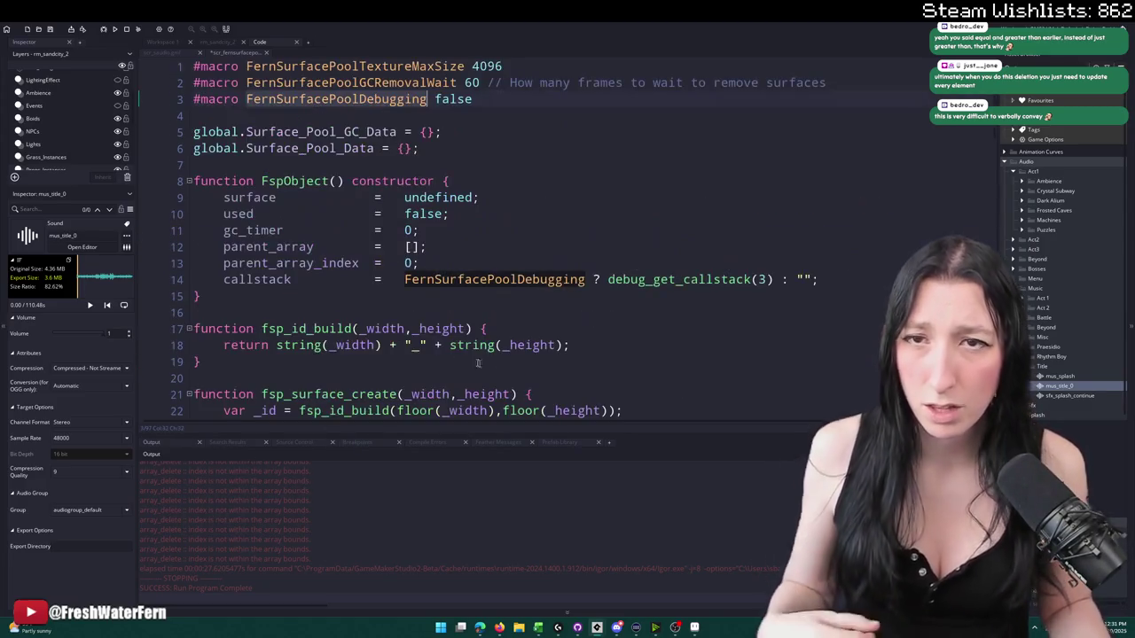
- Change FernSurfacePoolDebugging from false to true, run the game with F5, and glance at scr_saudio
double_click(453, 99)
text(tr)
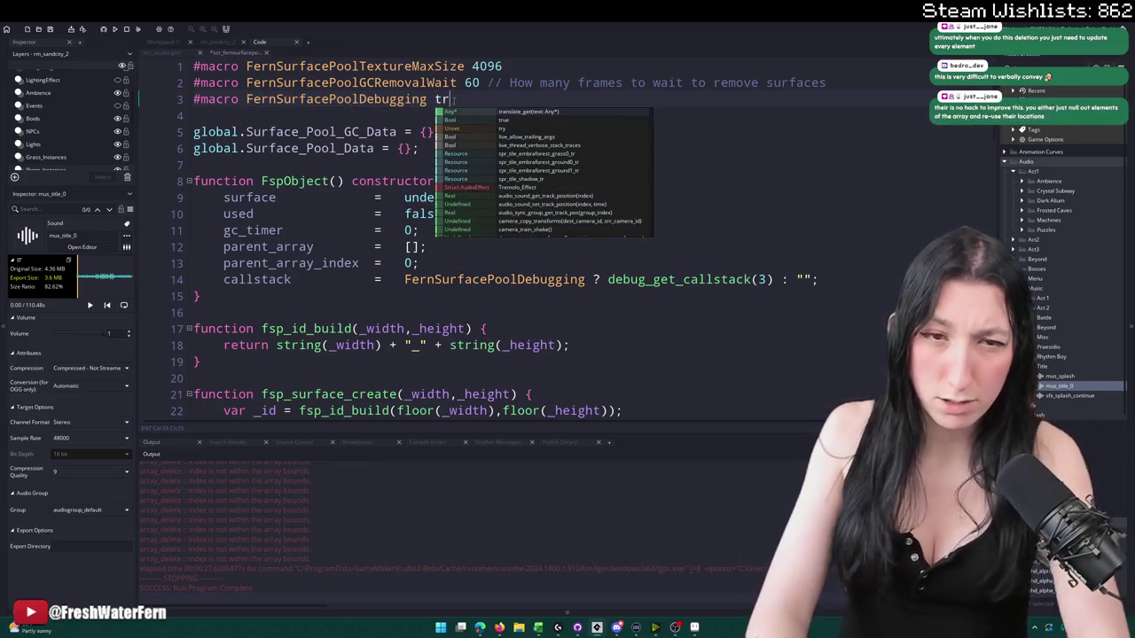
text(ue)
key(F5)
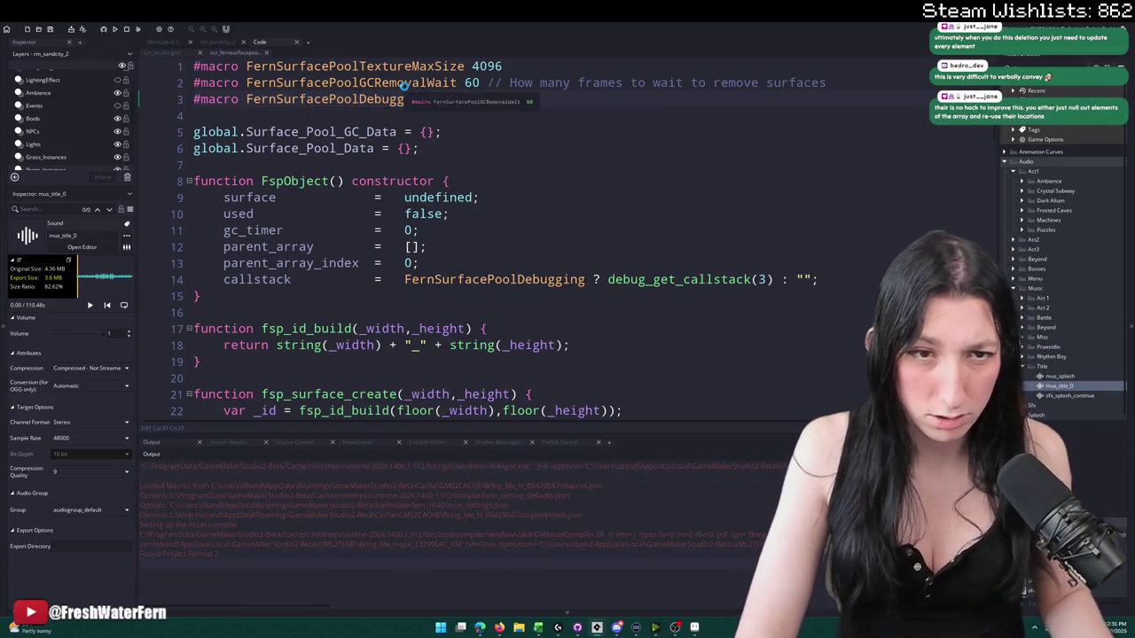
click(182, 52)
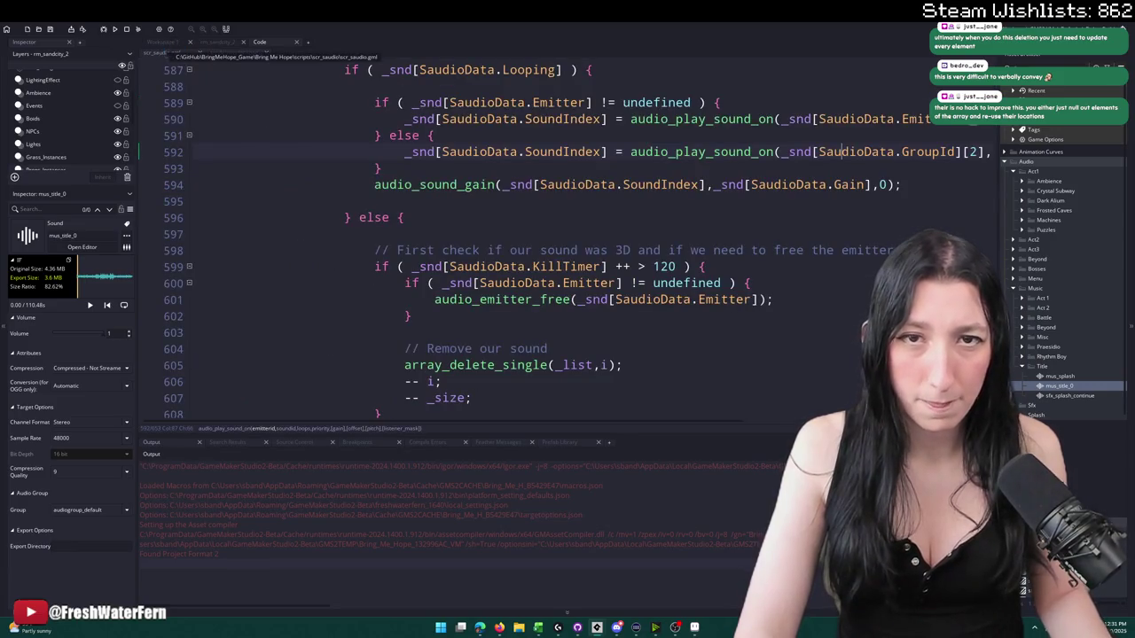
click(238, 54)
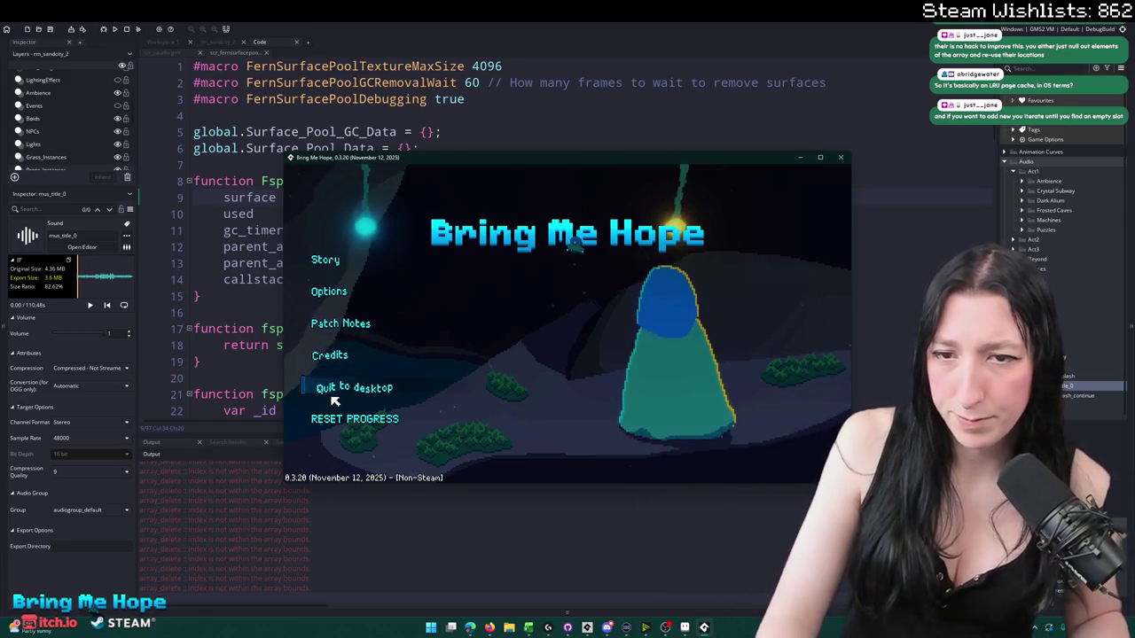
click(342, 390)
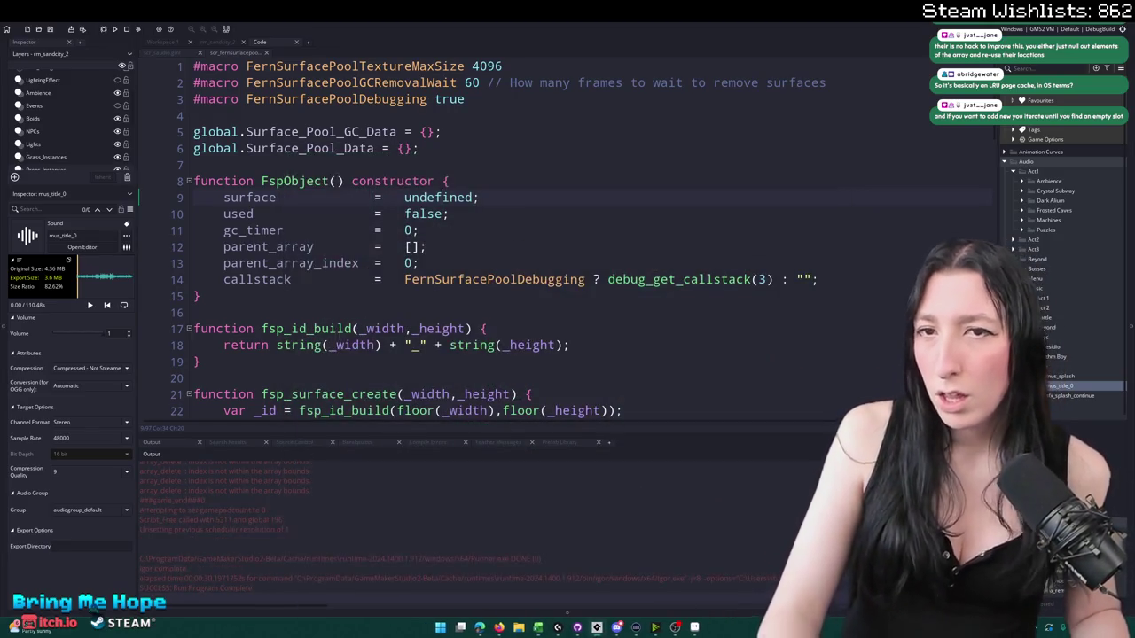
key(ctrl+z)
key(ctrl+f)
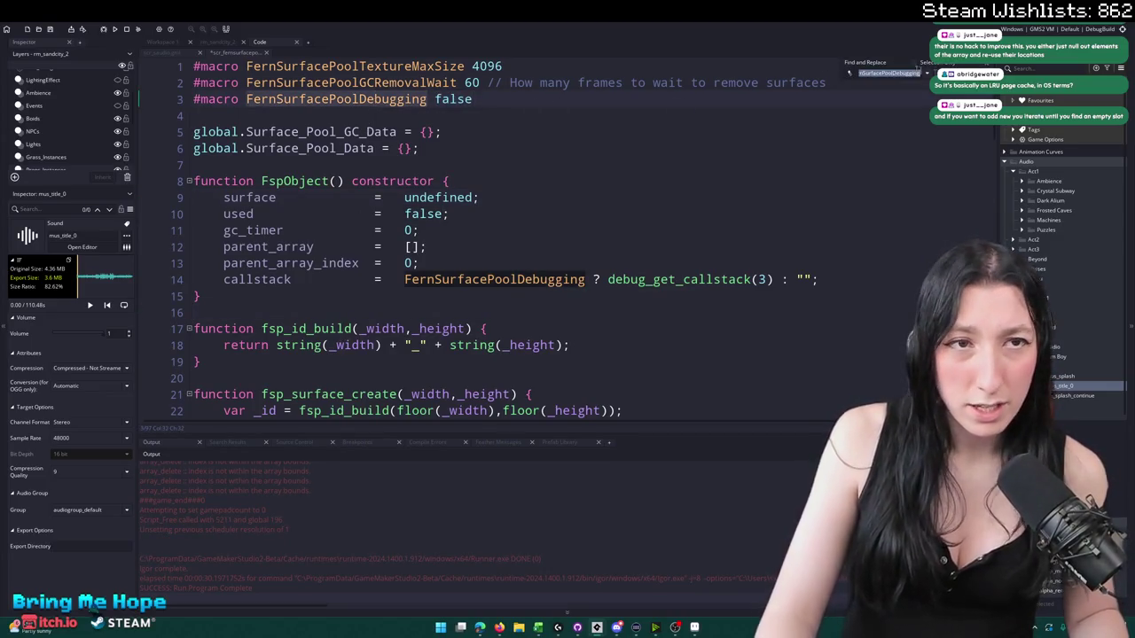
key(Return)
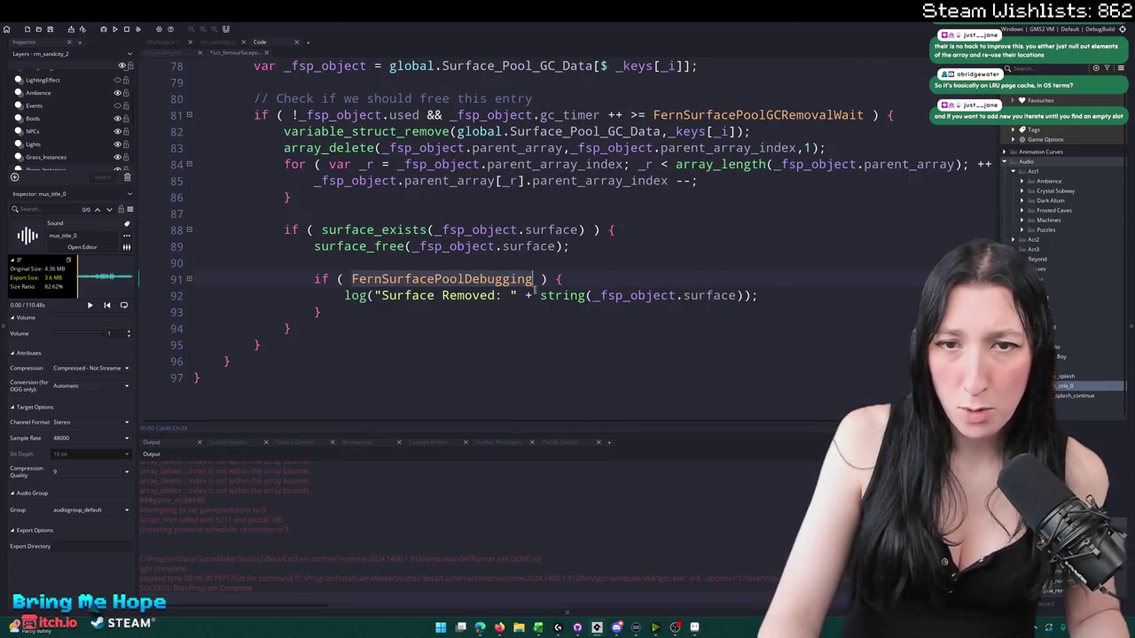
click(381, 296)
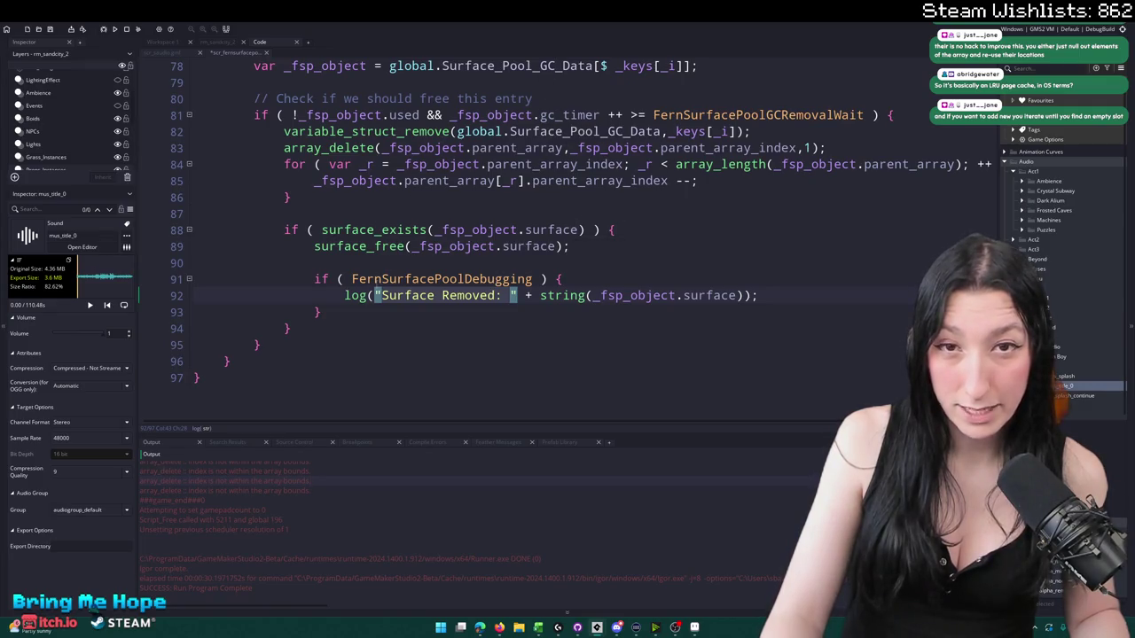
scroll(331, 525, up, 5)
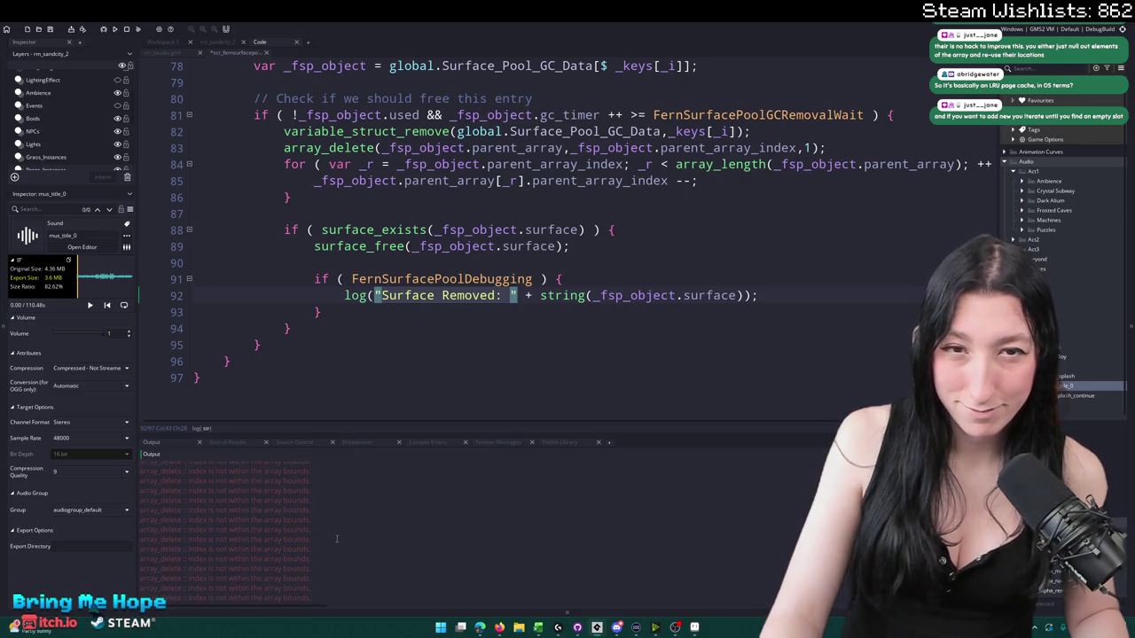
drag(321, 229, 572, 233)
click(385, 230)
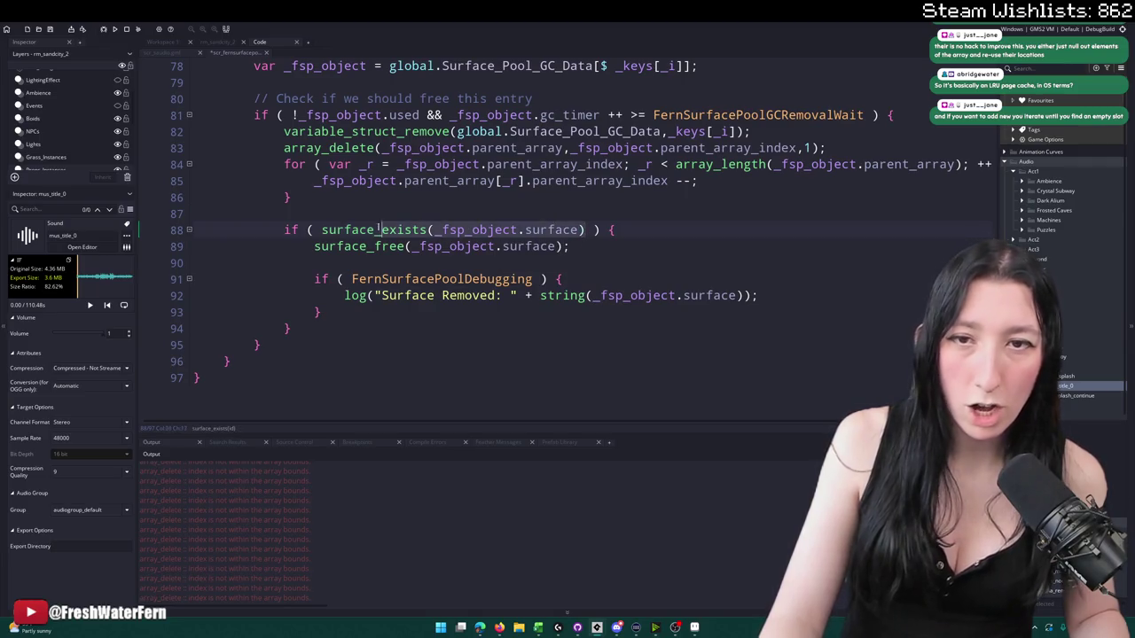
scroll(328, 251, up, 1)
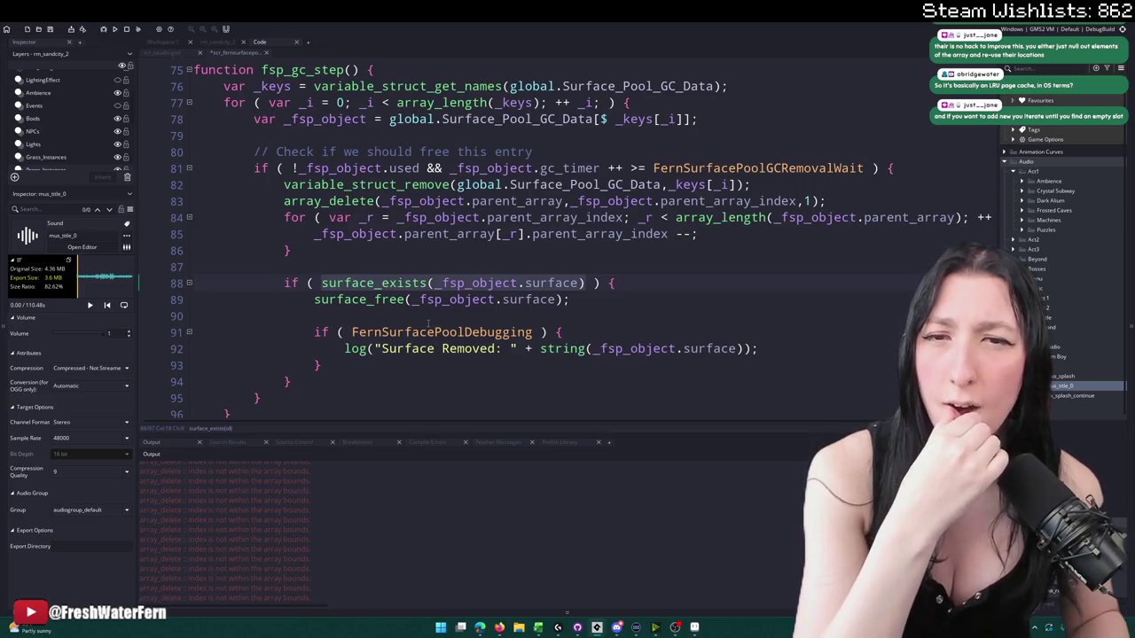
scroll(428, 324, up, 1)
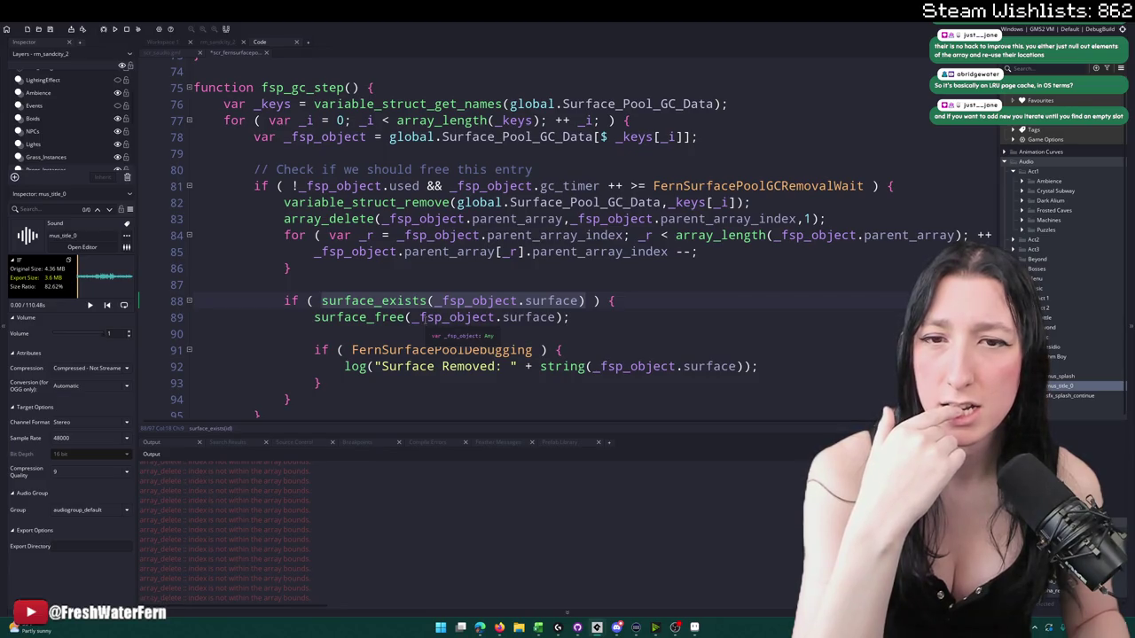
click(367, 367)
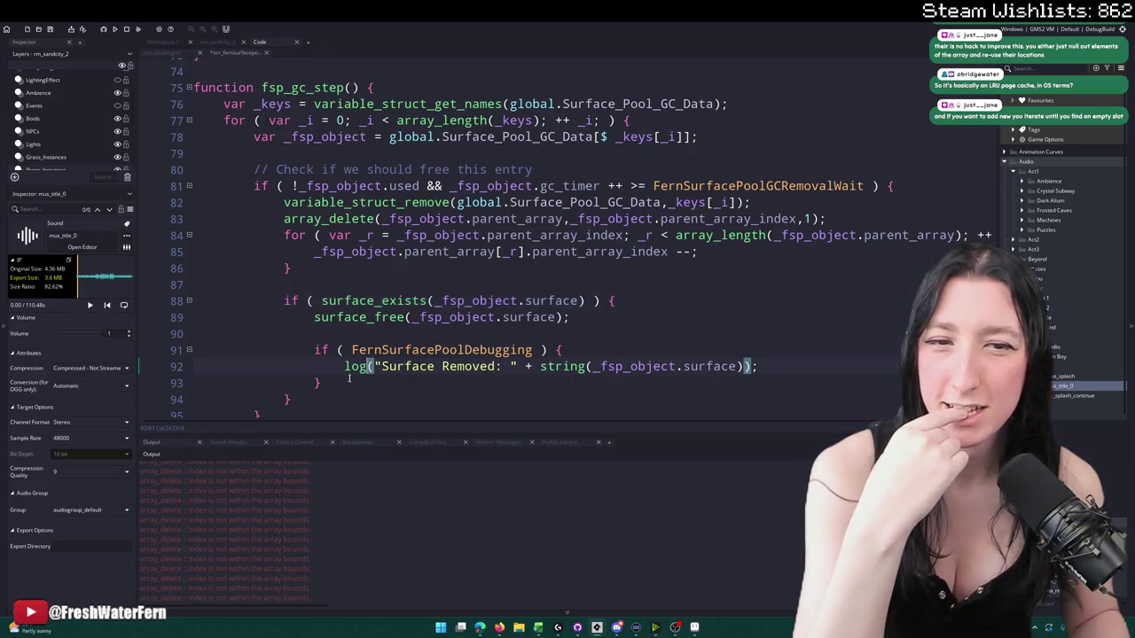
drag(322, 383, 313, 349)
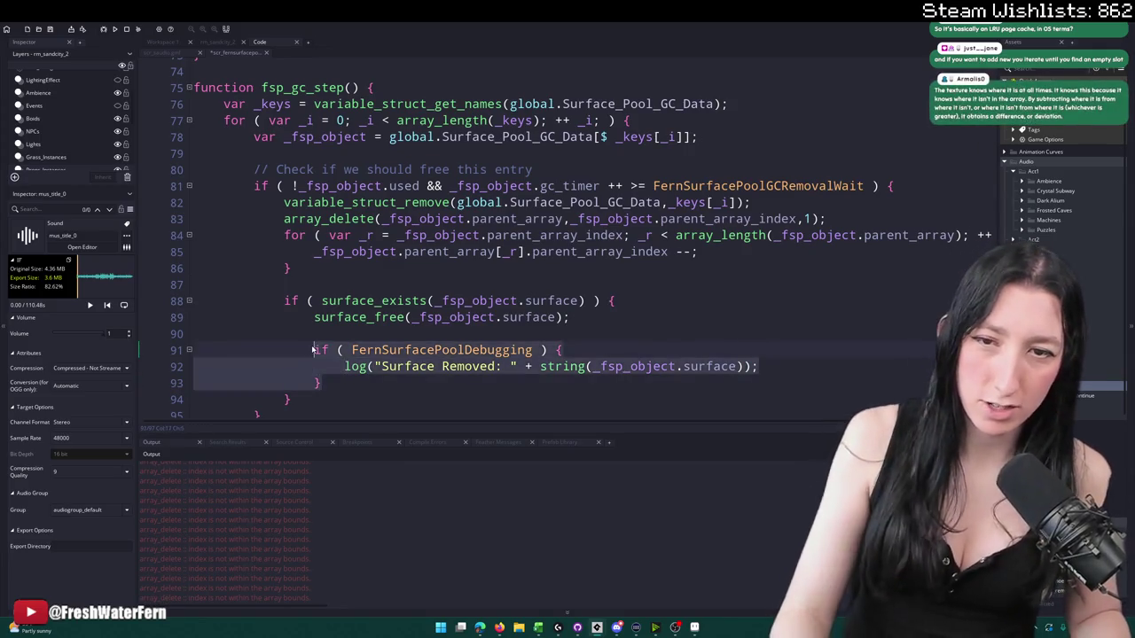
- Copy the debug if-block and paste it, outdented, above the surface_exists check
key(ctrl+c)
click(337, 275)
key(Return)
key(Return)
key(ctrl+v)
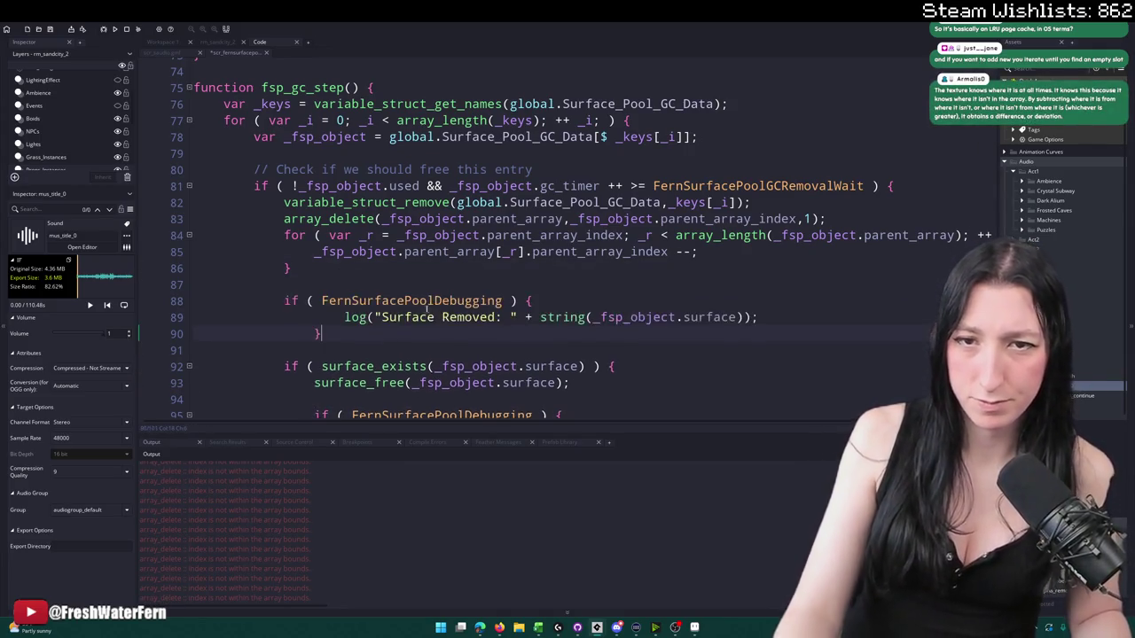
key(shift+Up)
key(shift+Tab)
- Change the copied message to 'Cleared array index' and log string(_fsp_object) without .surface
click(370, 319)
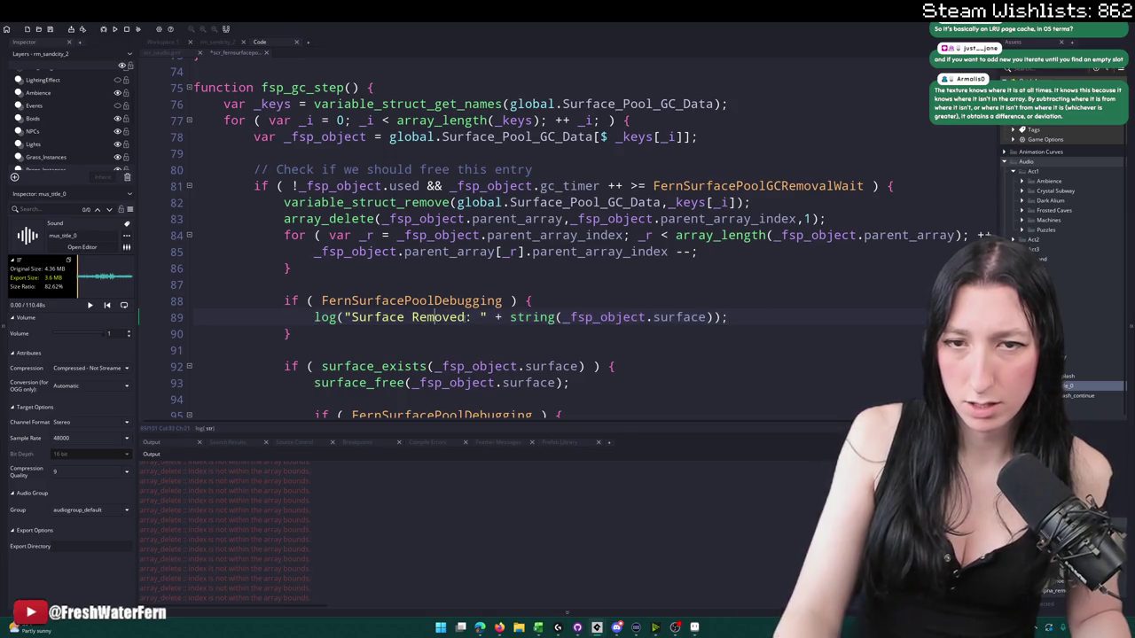
key(ctrl+shift+Right)
key(ctrl+shift+Right)
text(Cleared a)
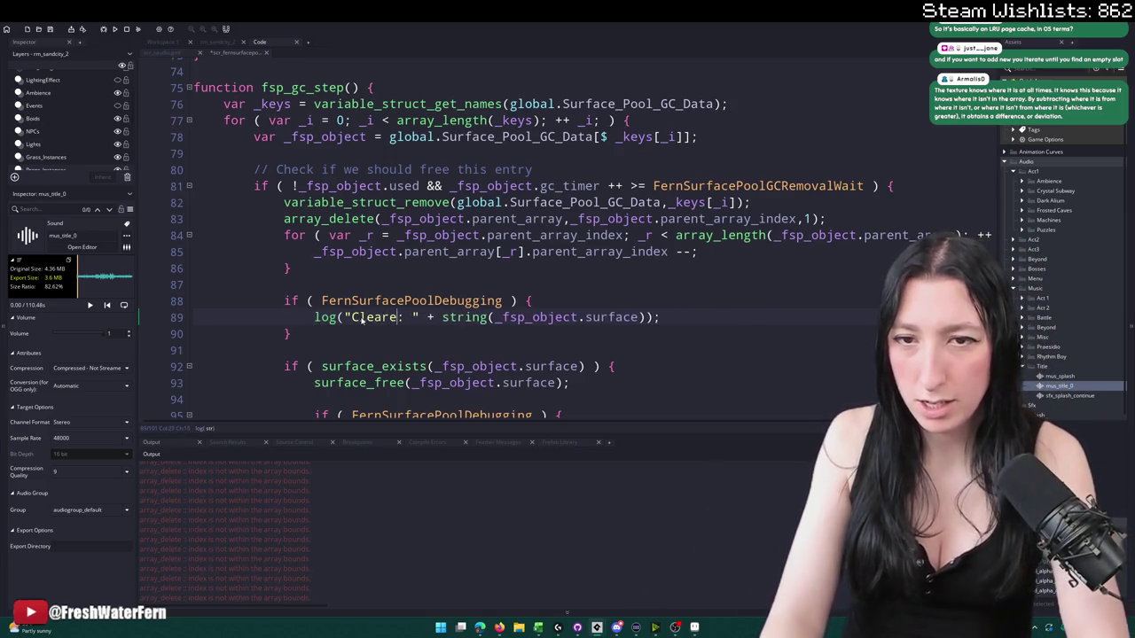
text(rray index)
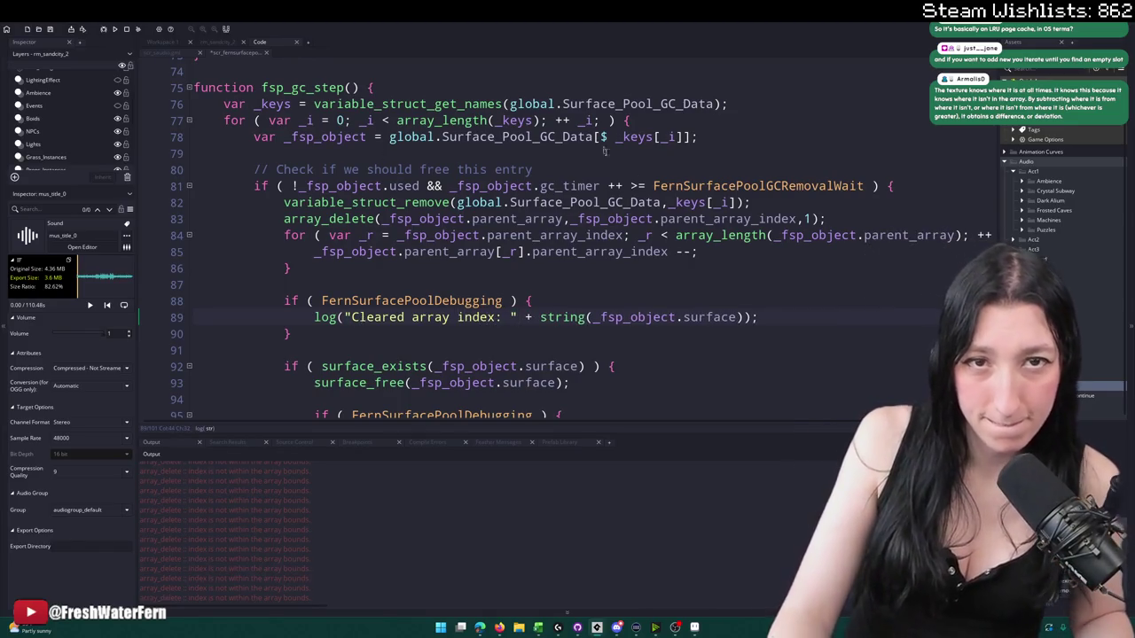
double_click(347, 137)
click(645, 317)
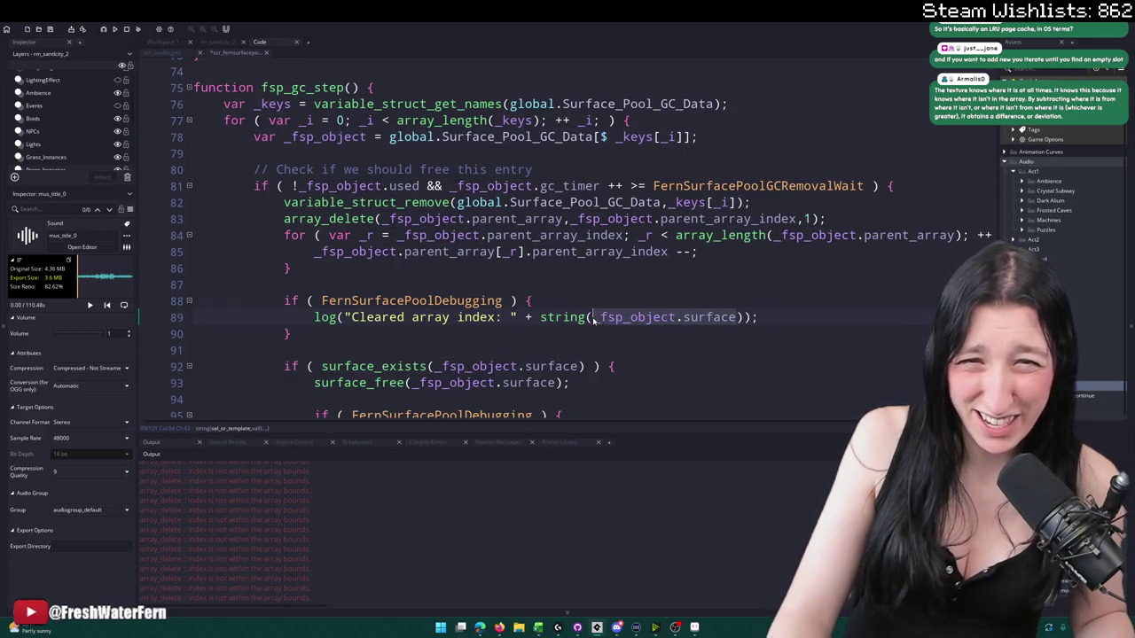
key(ctrl+v)
- Build and run the game with F5, then quit from the title menu to the desktop
click(731, 319)
key(F5)
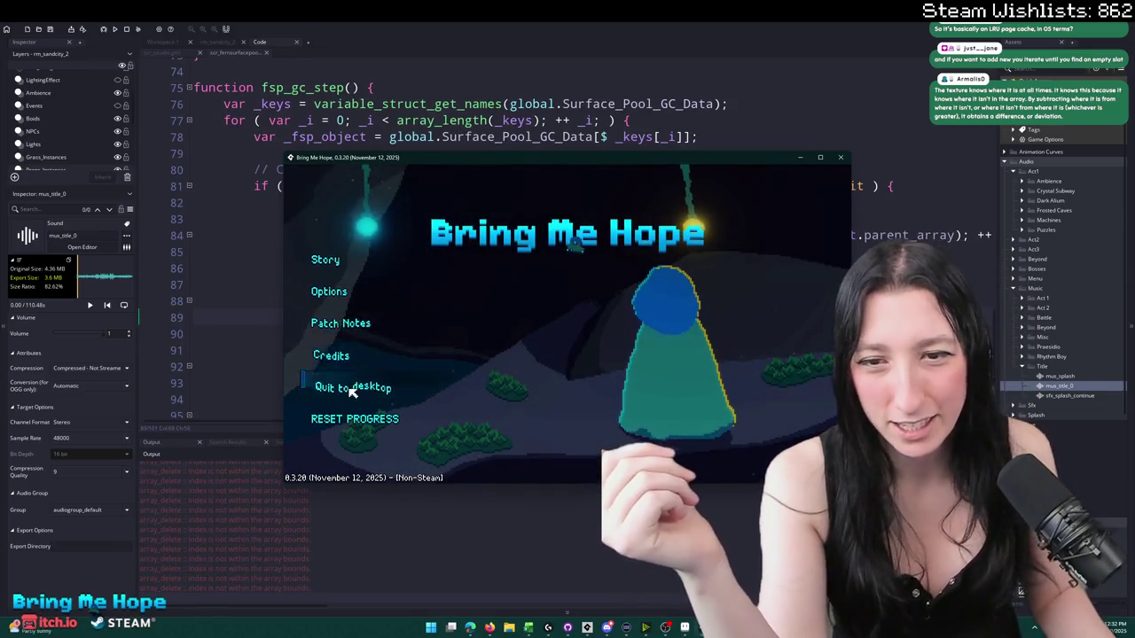
click(366, 387)
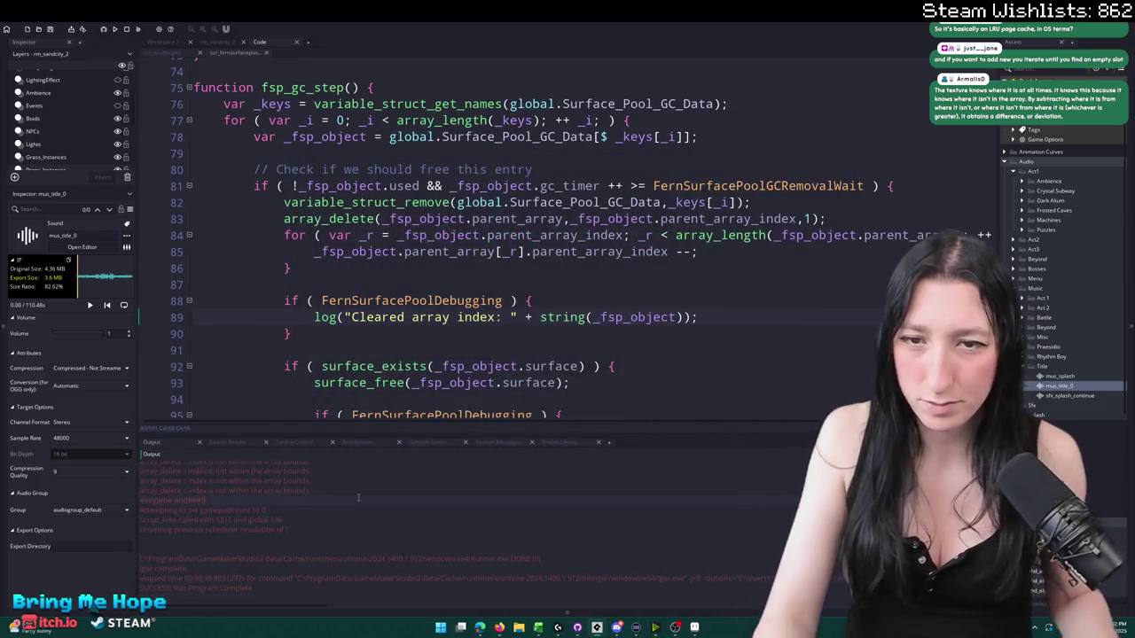
- Set FernSurfacePoolDebugging to true, run the game to log Cleared array index entries, then close it
key(F5)
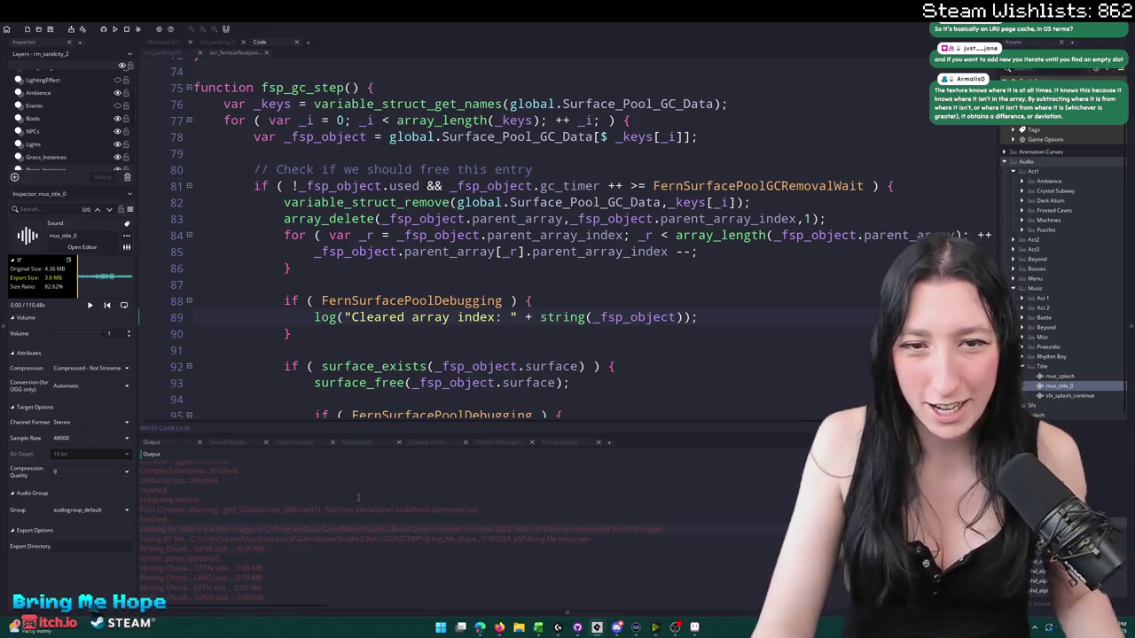
middle_click(459, 300)
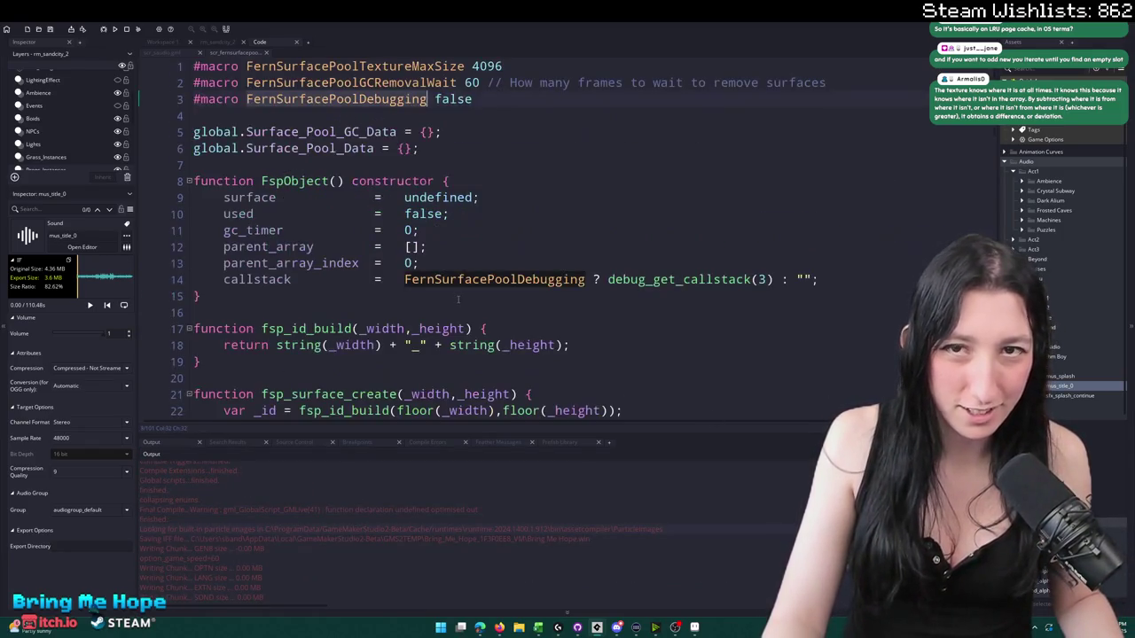
click(459, 112)
double_click(453, 100)
text(true)
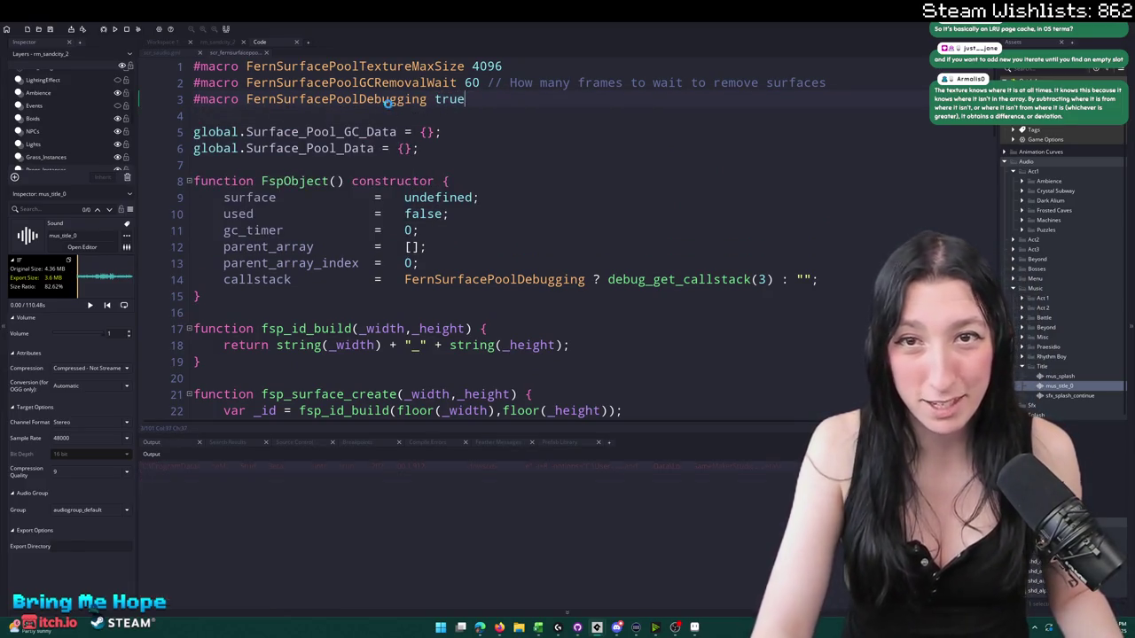
key(F5)
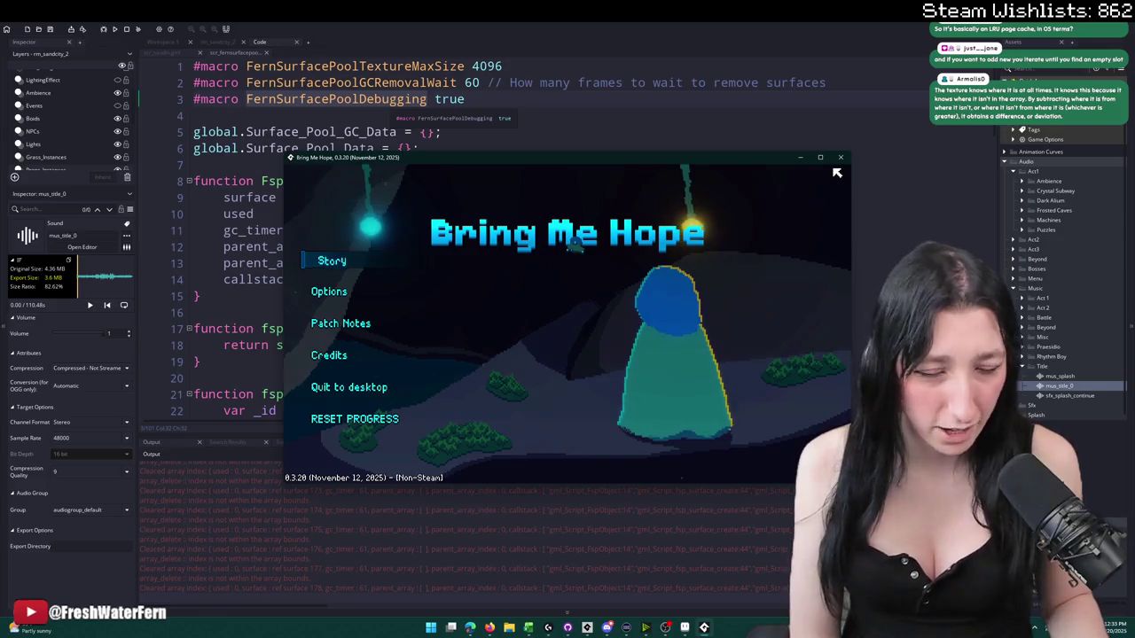
click(839, 160)
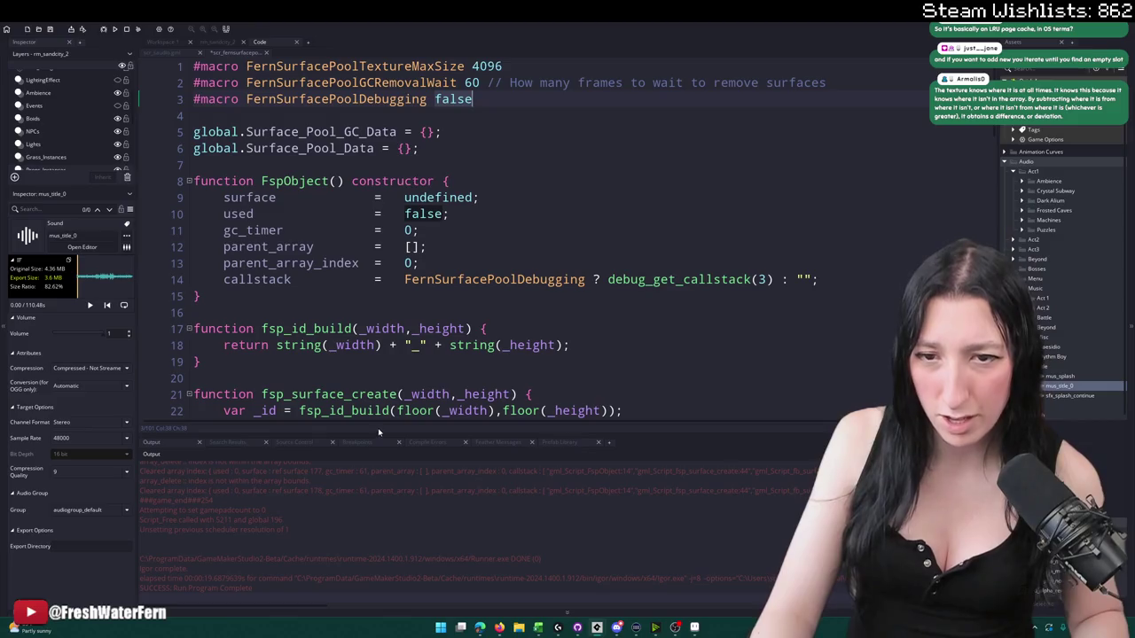
- Enlarge the Output panel, copy the logged lines, and paste them into a new Notepad window
drag(378, 433, 379, 354)
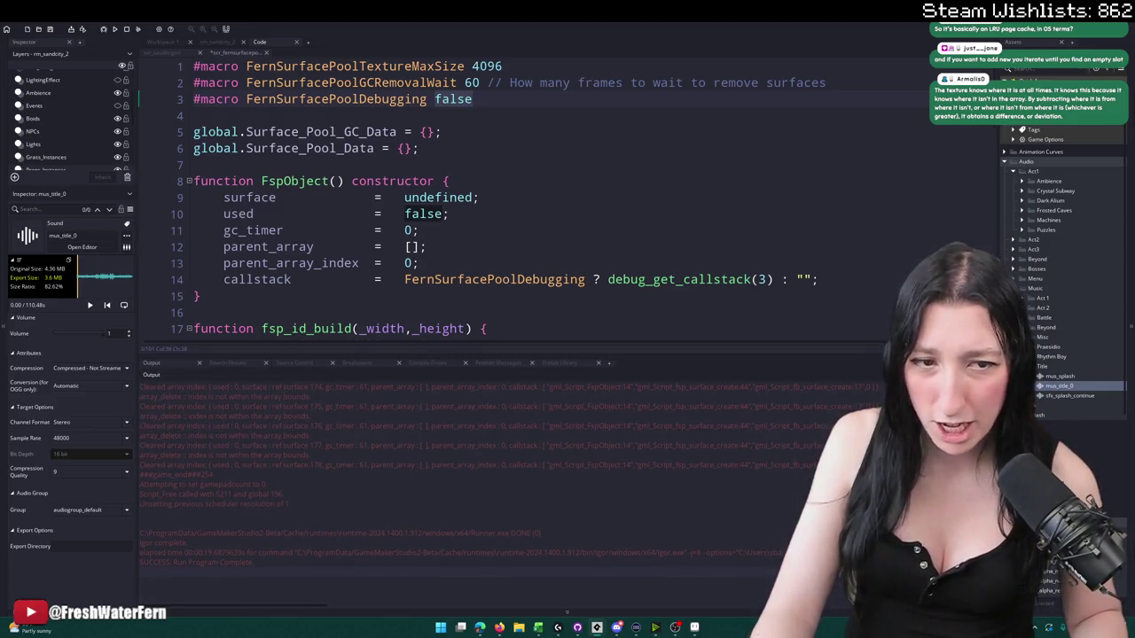
drag(204, 567, 137, 399)
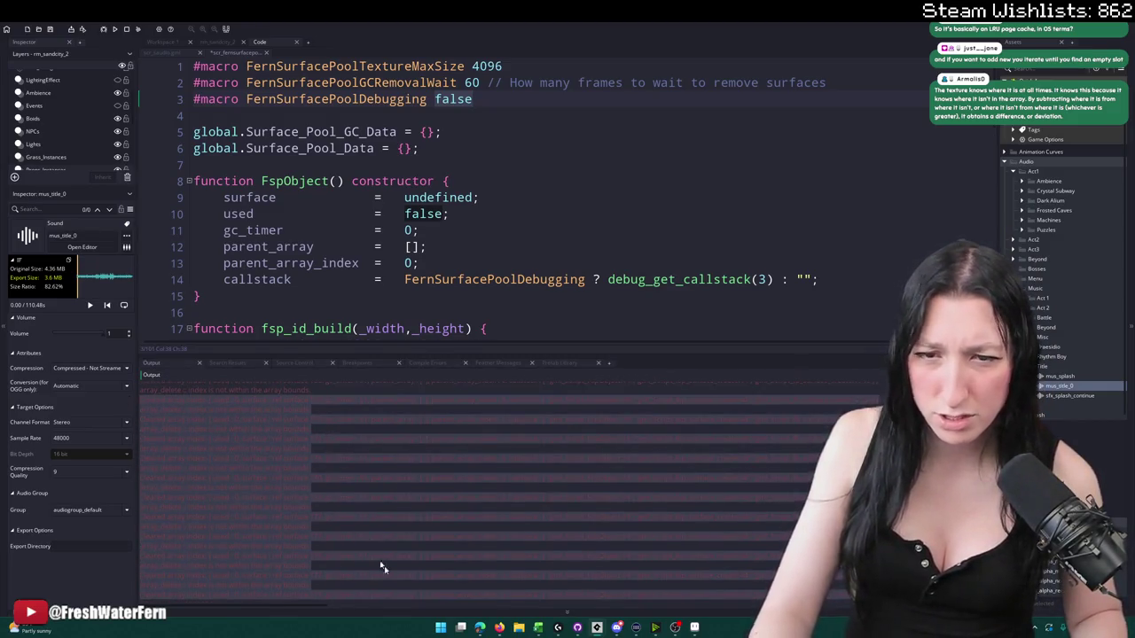
key(super)
text(n)
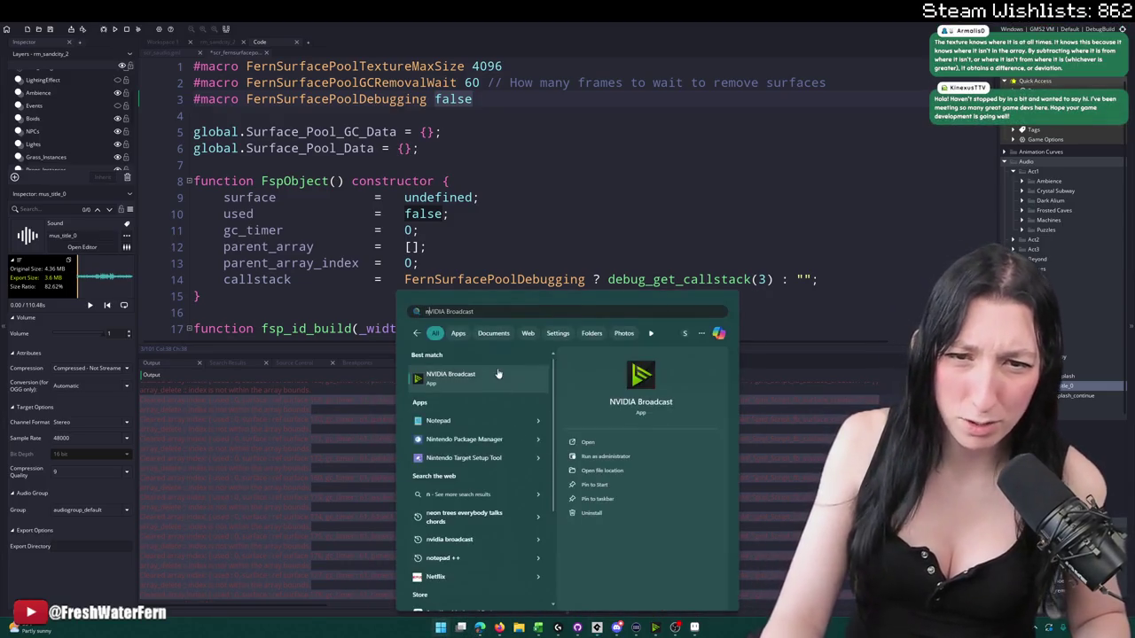
click(459, 426)
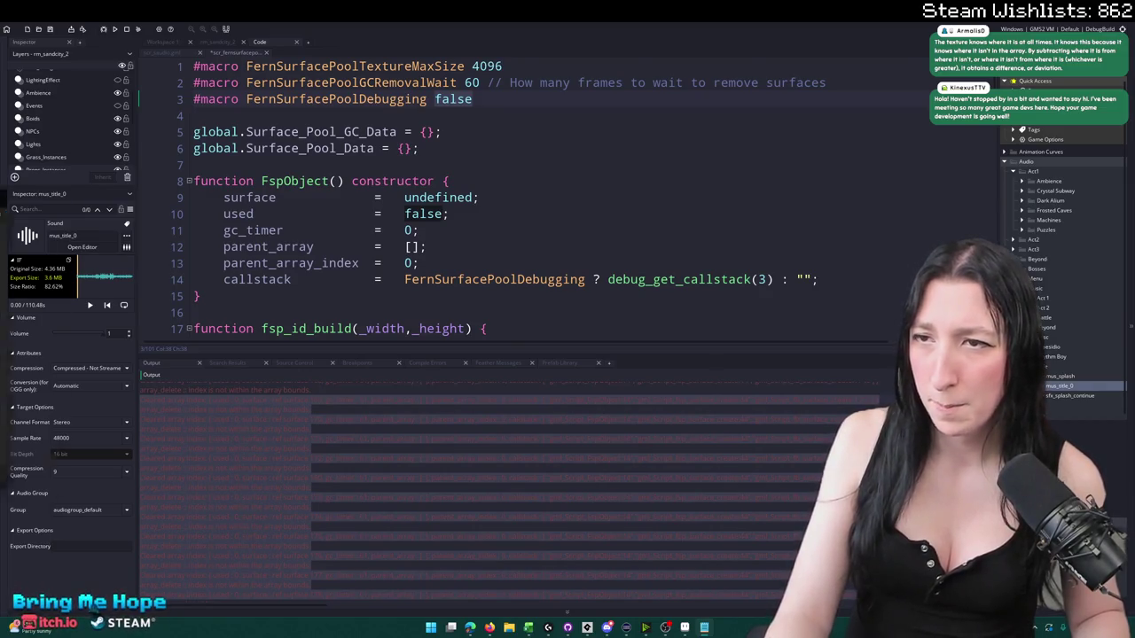
key(ctrl+v)
scroll(354, 293, up, 4)
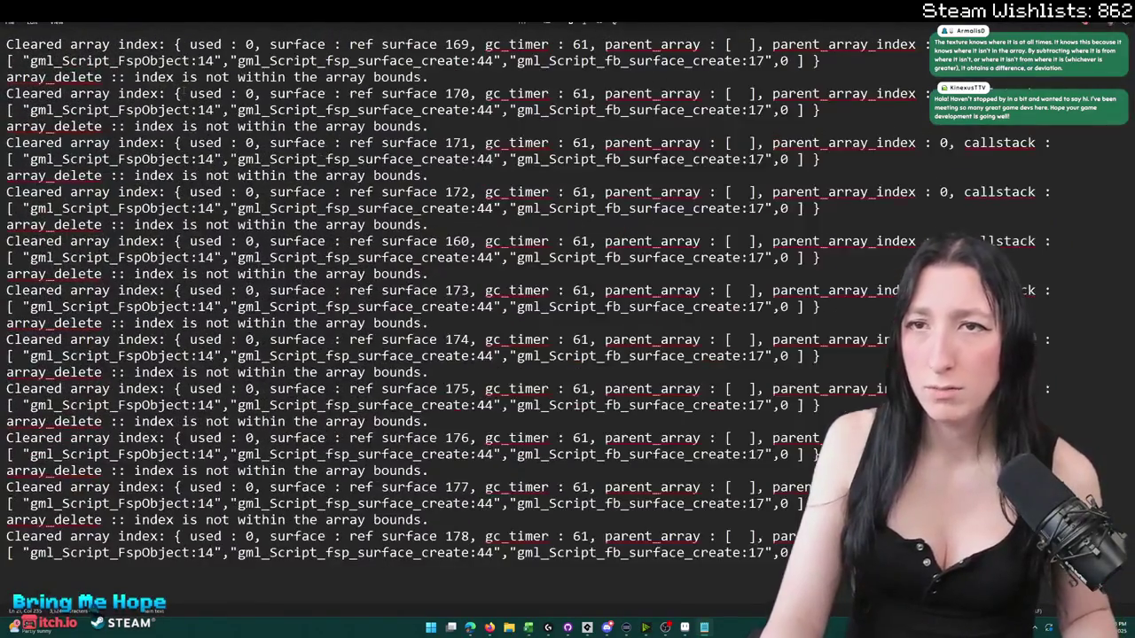
- Inspect the used, surface and parent_array_index fields of the first log entry in Notepad
double_click(204, 45)
click(316, 44)
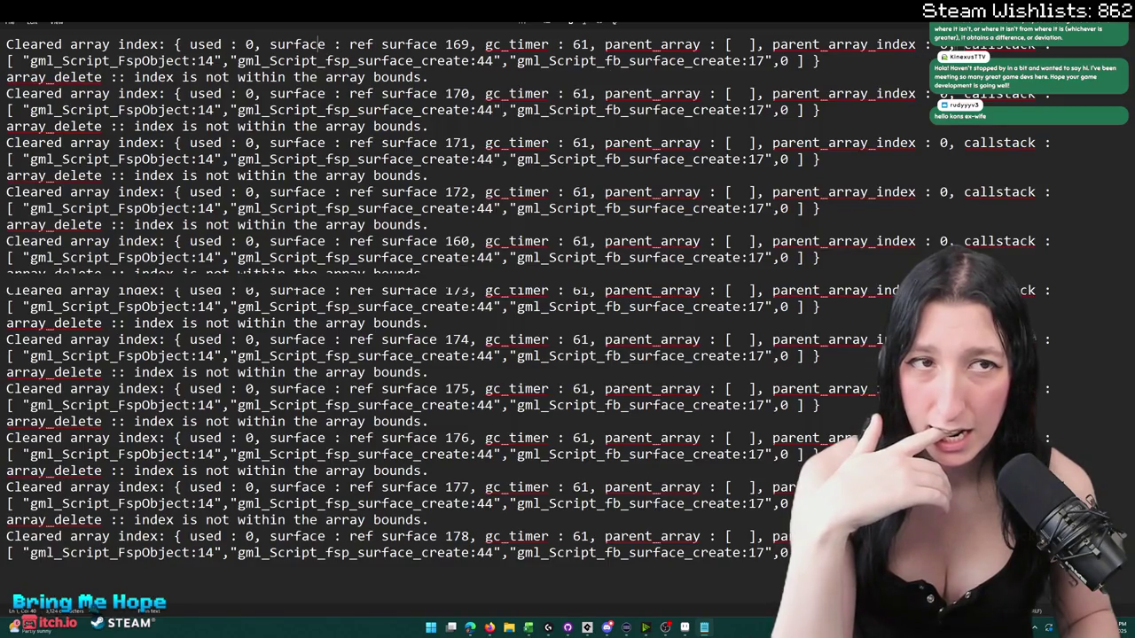
double_click(865, 44)
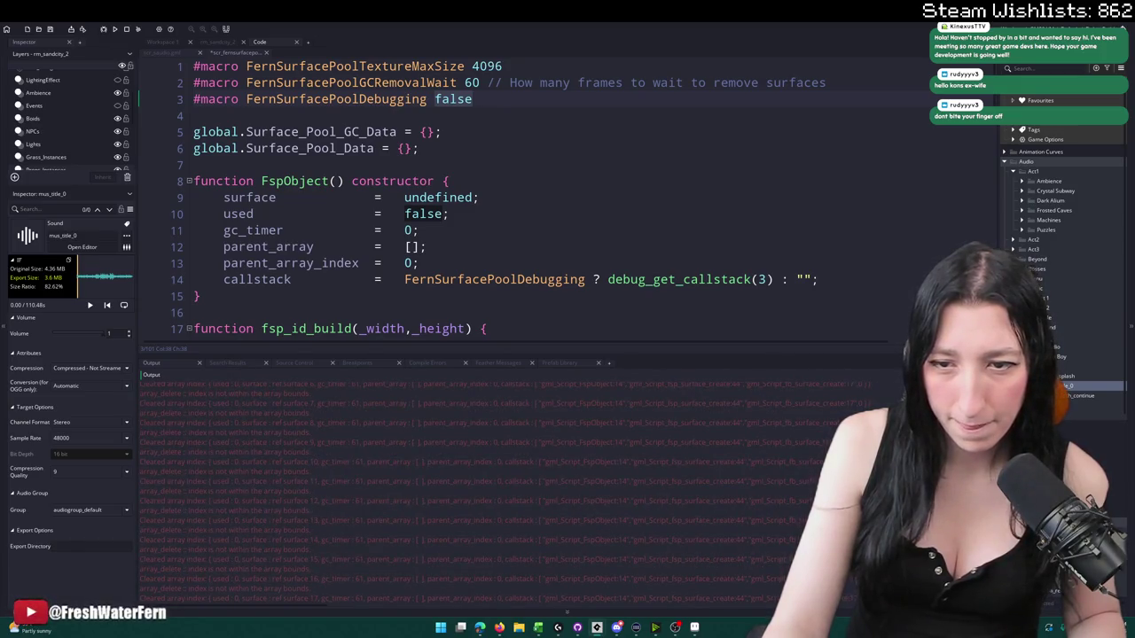
- Select and clear an output log line, then flip between the saudio and surface pool scripts
drag(263, 480, 132, 471)
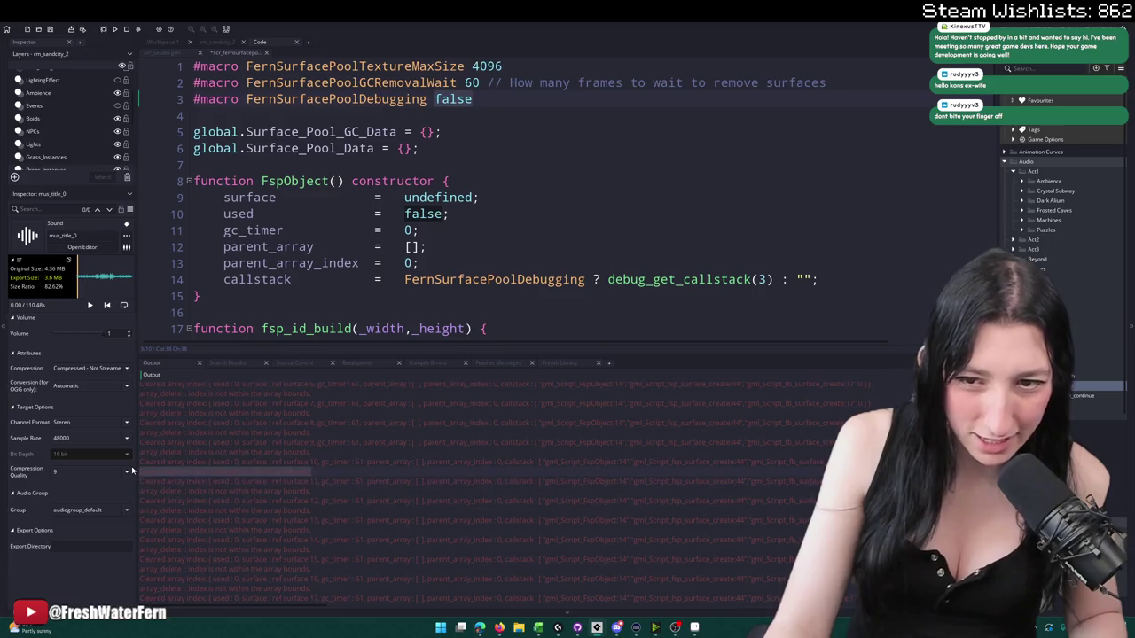
click(316, 471)
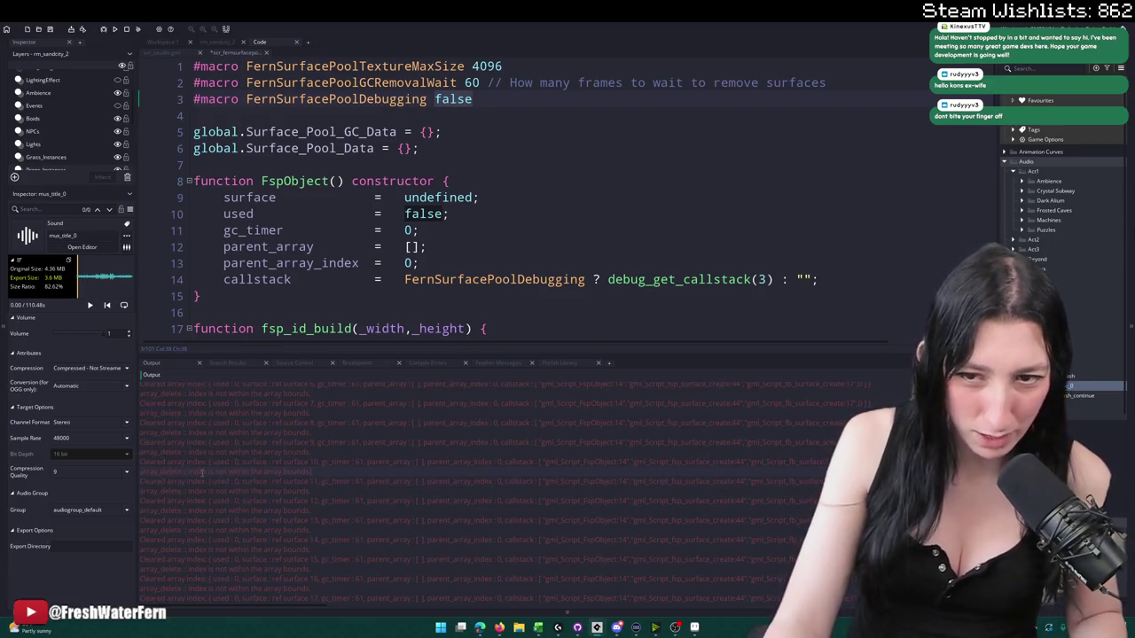
click(177, 55)
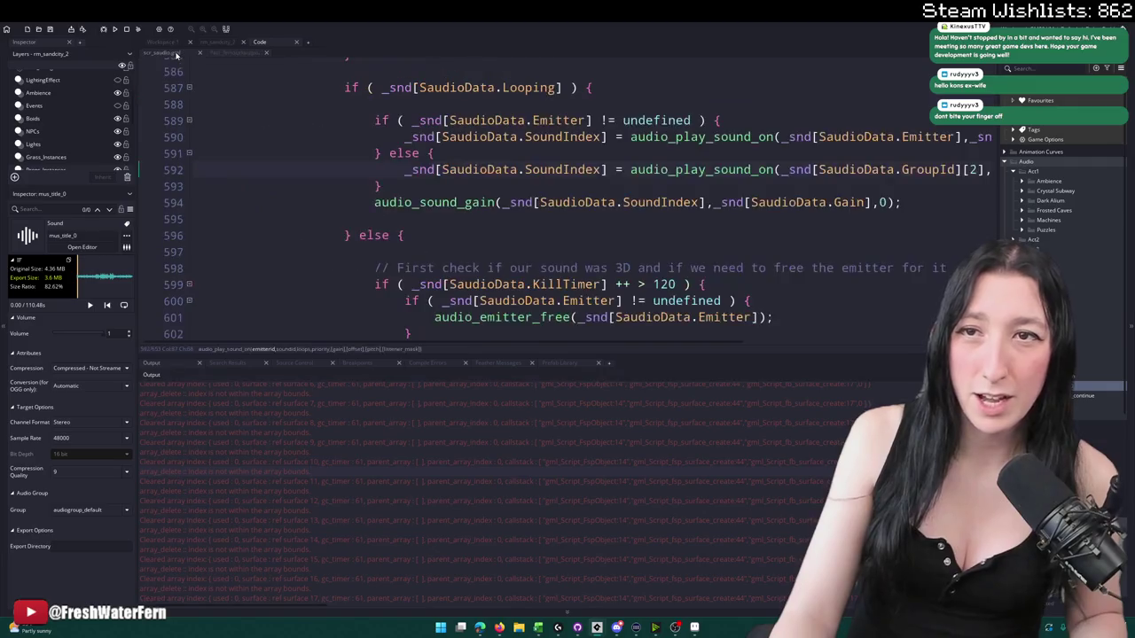
click(232, 53)
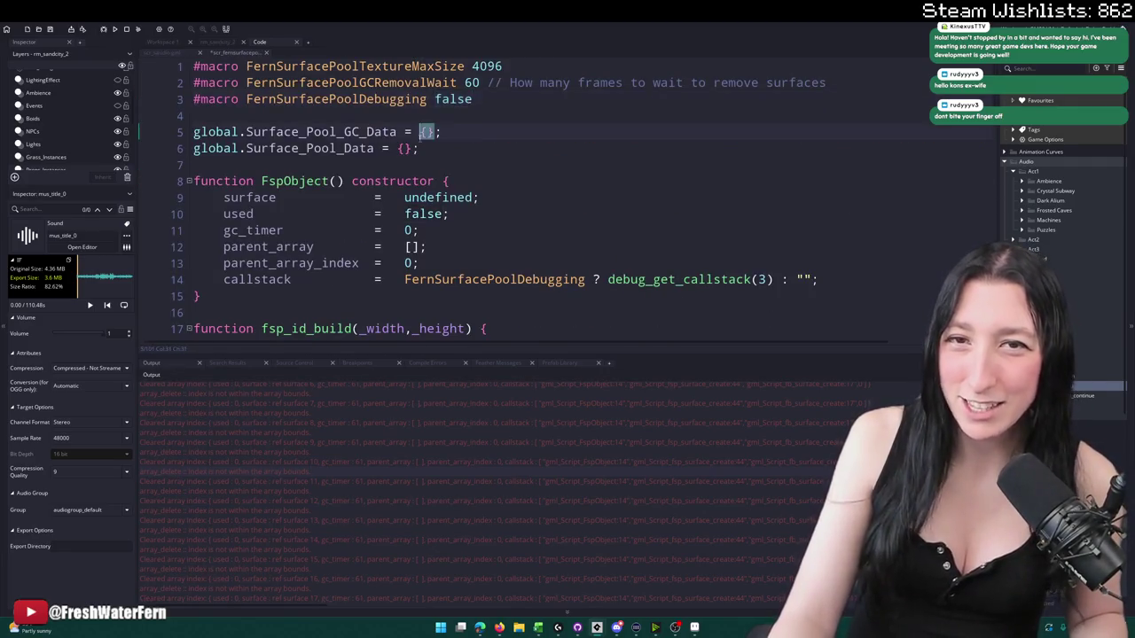
- Delete the Cleared array index debug block from fsp_gc_step and place the caret after surface_free
scroll(497, 195, down, 20)
click(688, 327)
scroll(496, 195, down, 1)
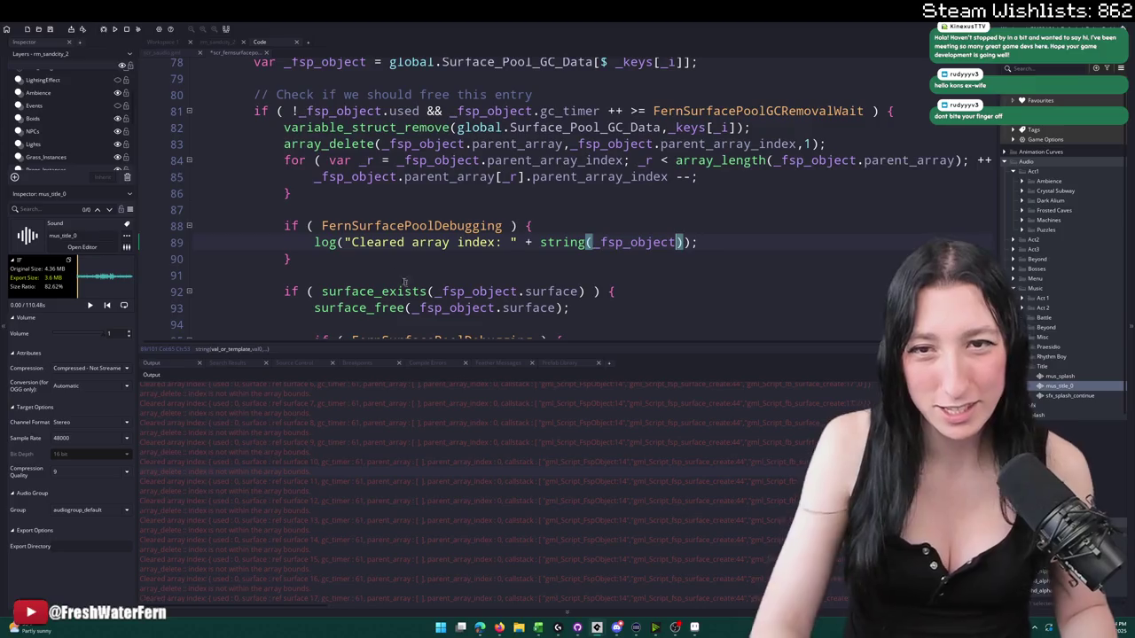
mouse_move(293, 266)
mouse_down()
mouse_move(155, 216)
mouse_move(168, 210)
mouse_up()
key(BackSpace)
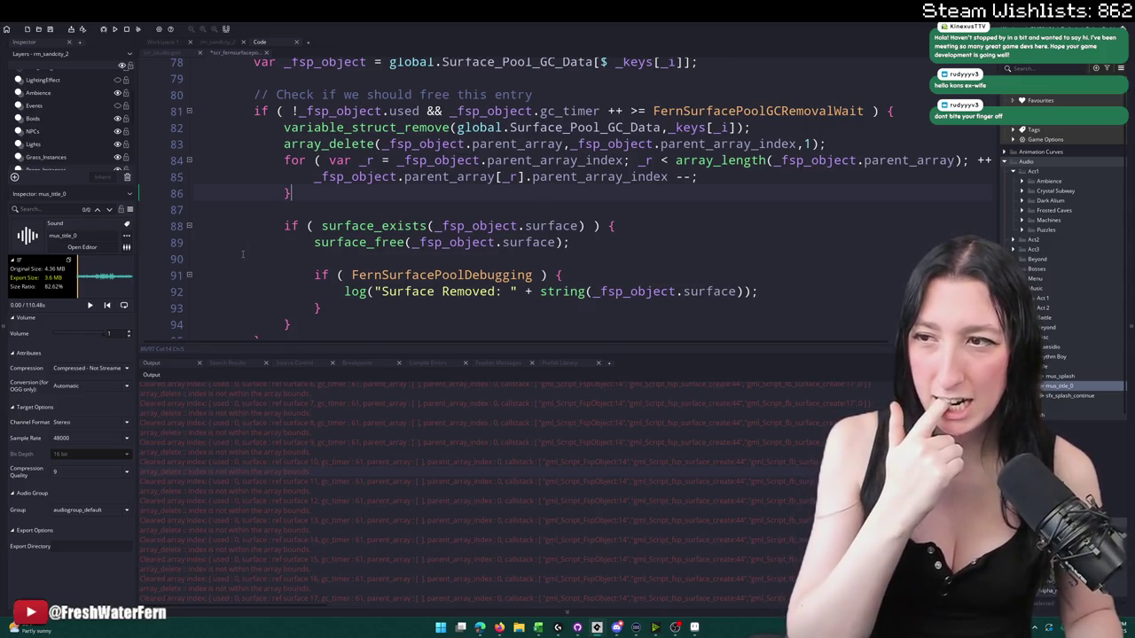
mouse_move(325, 248)
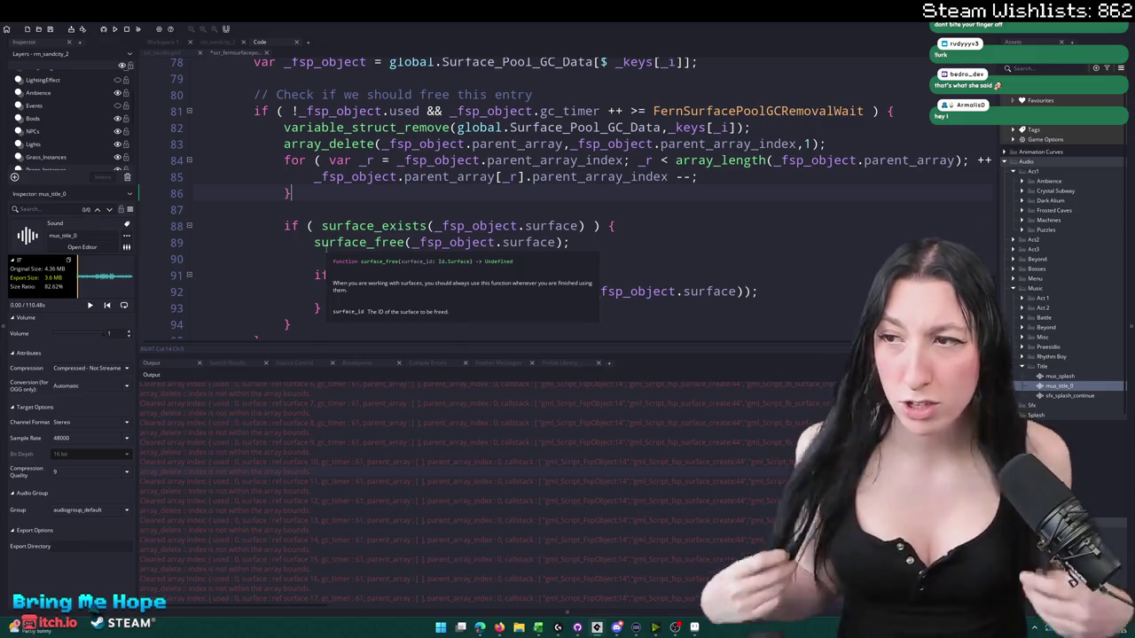
click(691, 265)
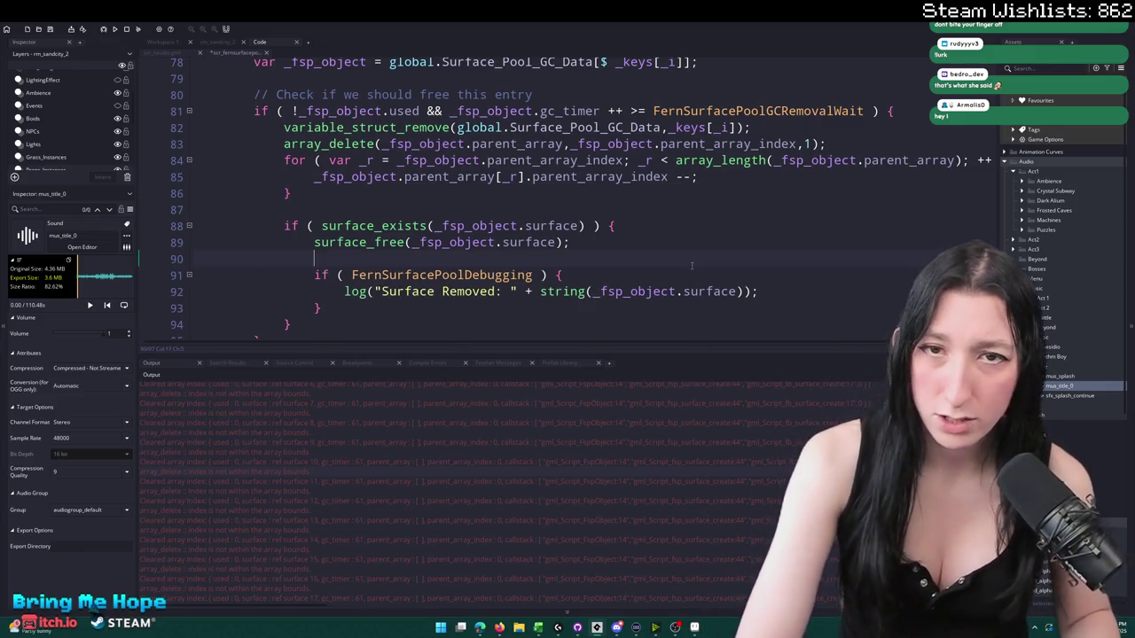
- Expand the editor to full window and inspect Surface_Pool_GC_Data and the parent_array deletion on line 83
key(F12)
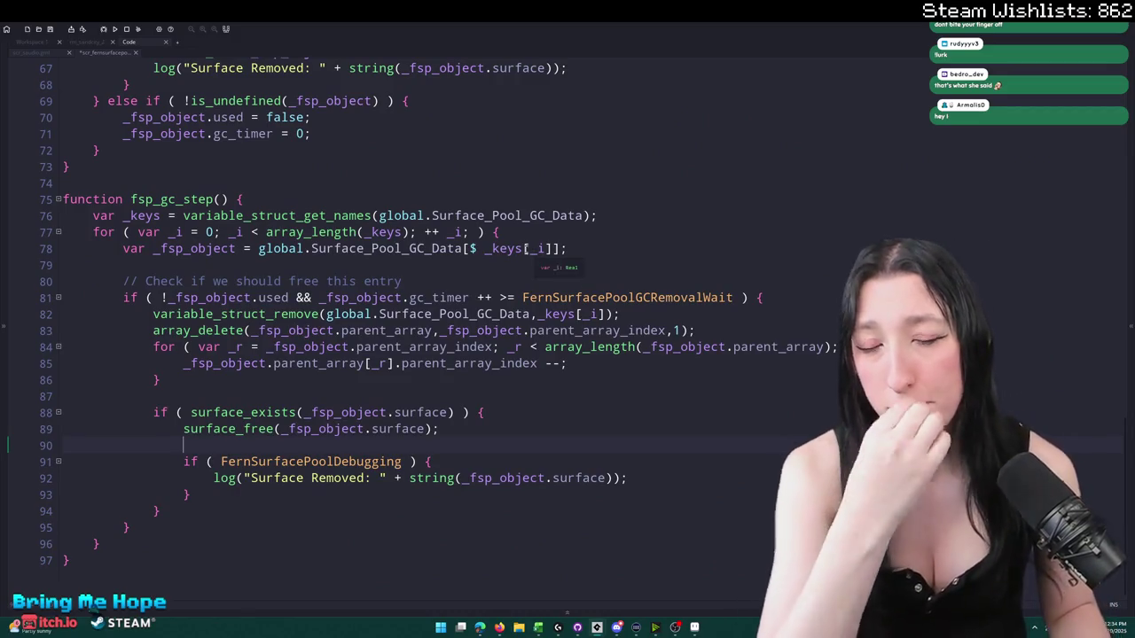
double_click(485, 215)
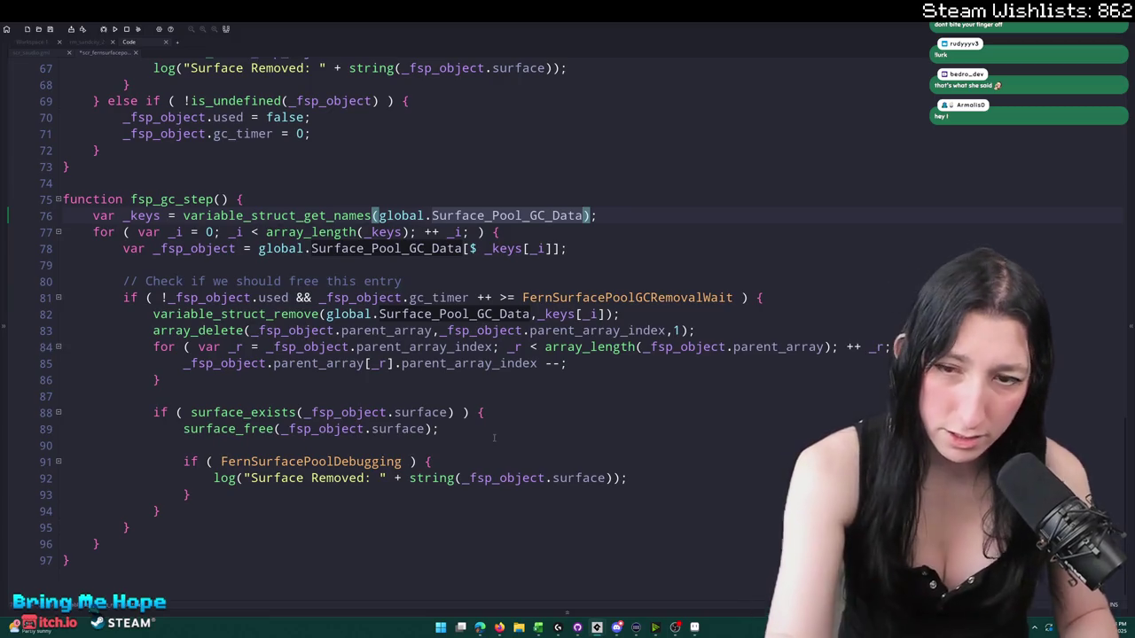
click(404, 330)
scroll(404, 329, up, 12)
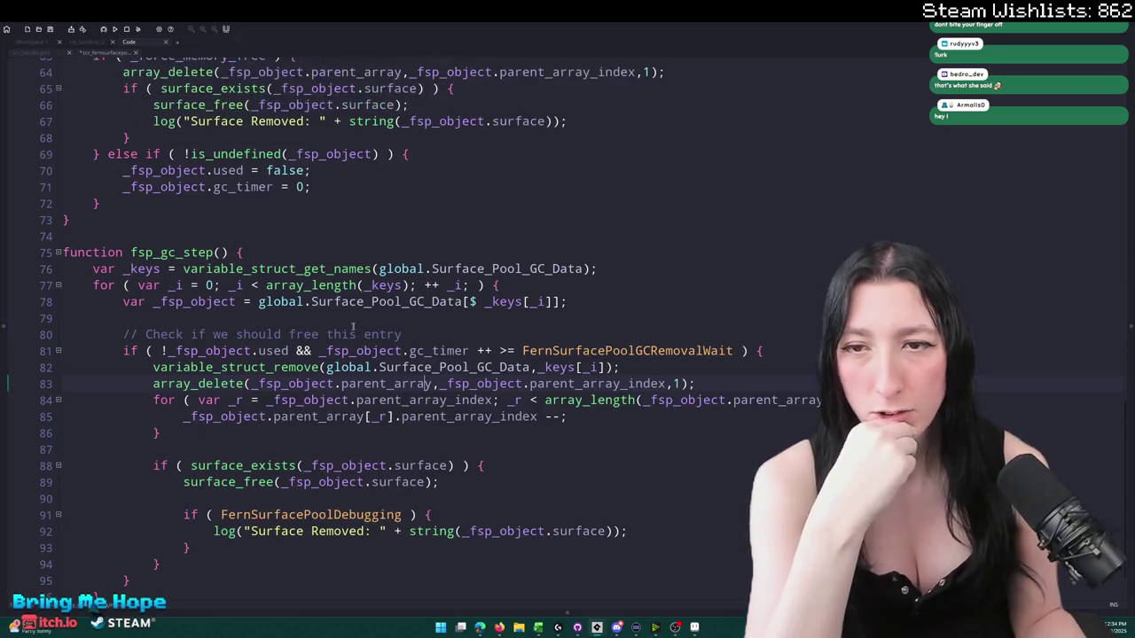
scroll(267, 251, up, 4)
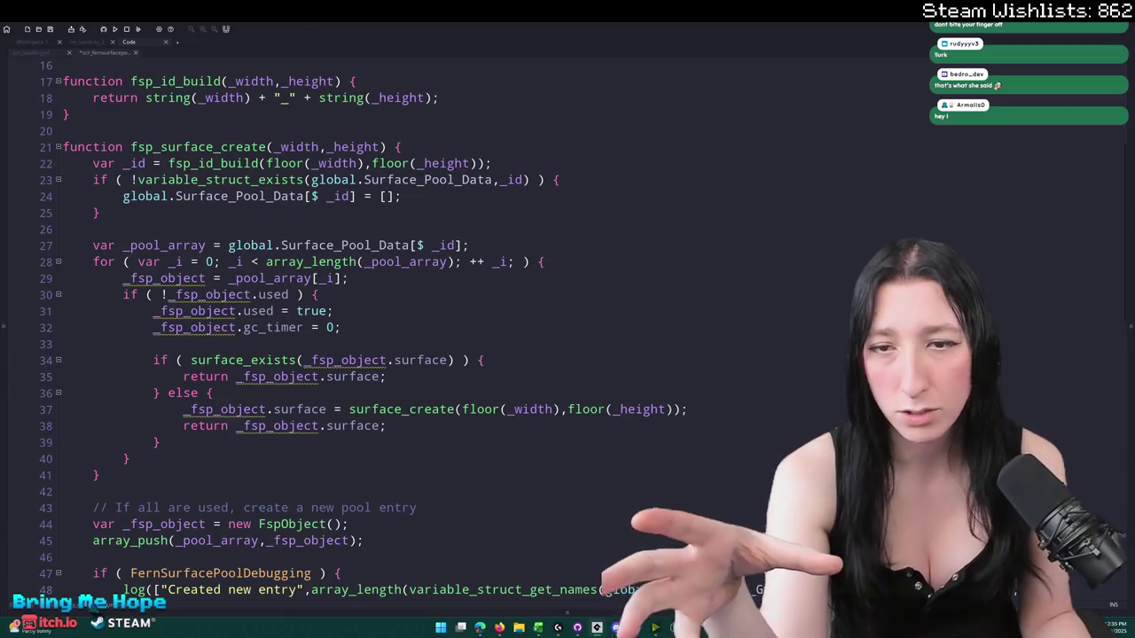
scroll(273, 250, down, 1)
- Highlight uses of _fsp_object in the loop and place the caret before the _pool_array declaration
mouse_move(165, 244)
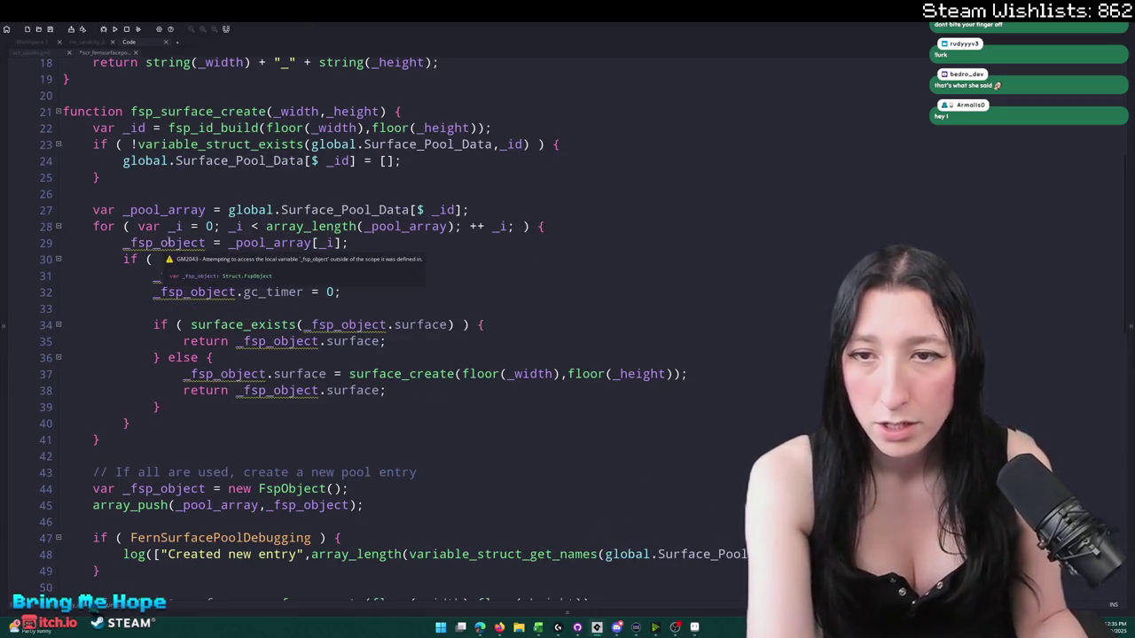
click(165, 245)
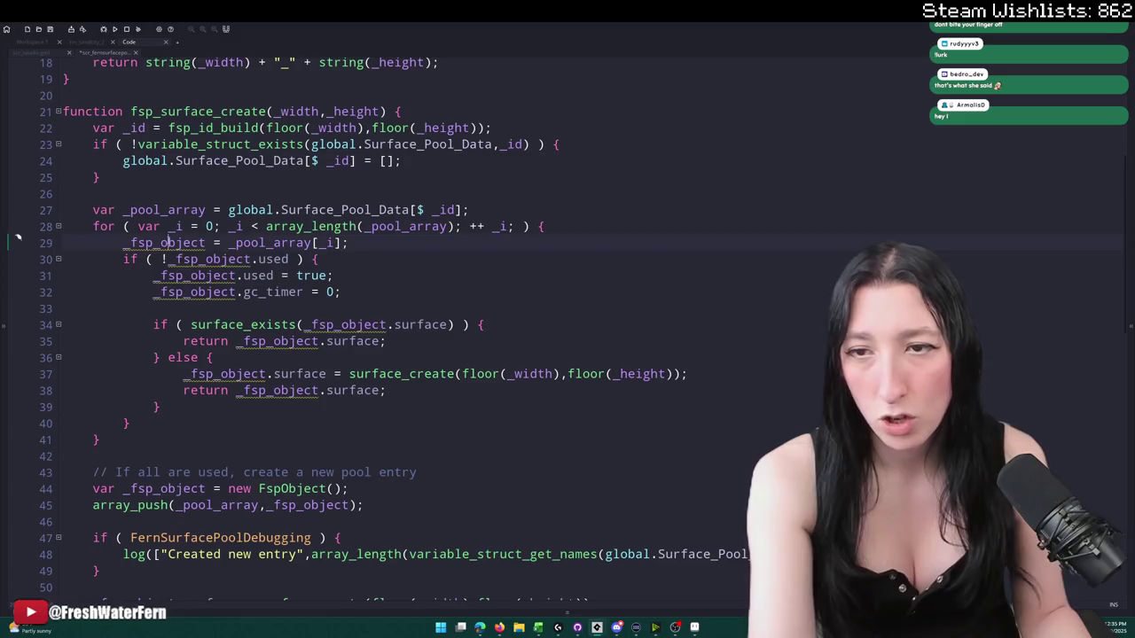
scroll(165, 243, up, 2)
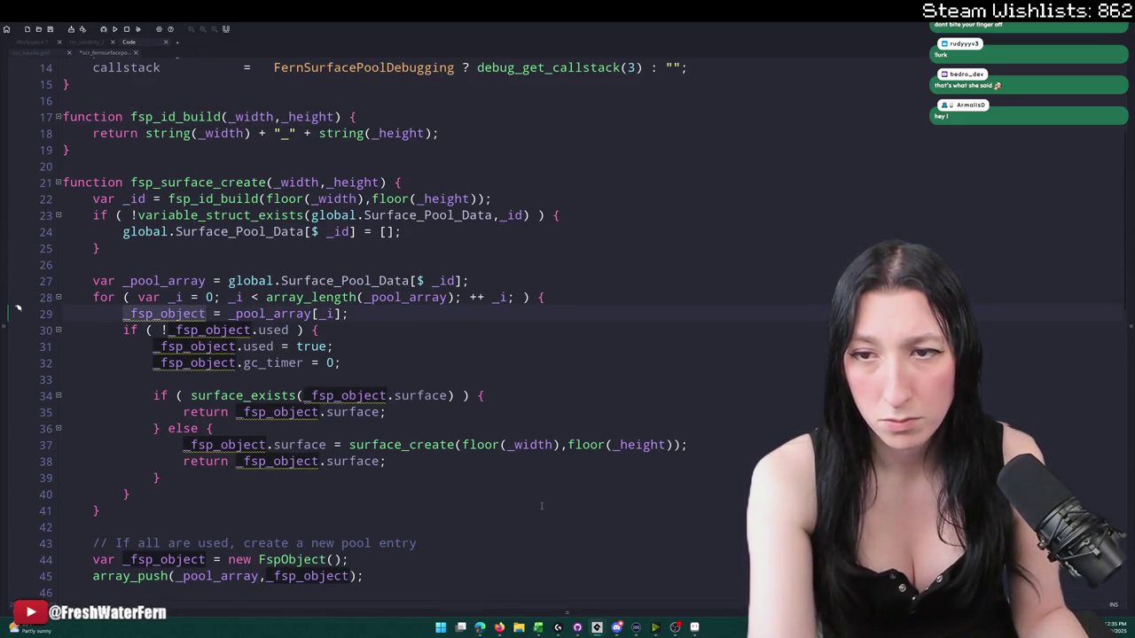
click(623, 264)
- Add a 'var _fsp_object;' line above _pool_array and drop var from the FspObject line
key(Return)
text(var )
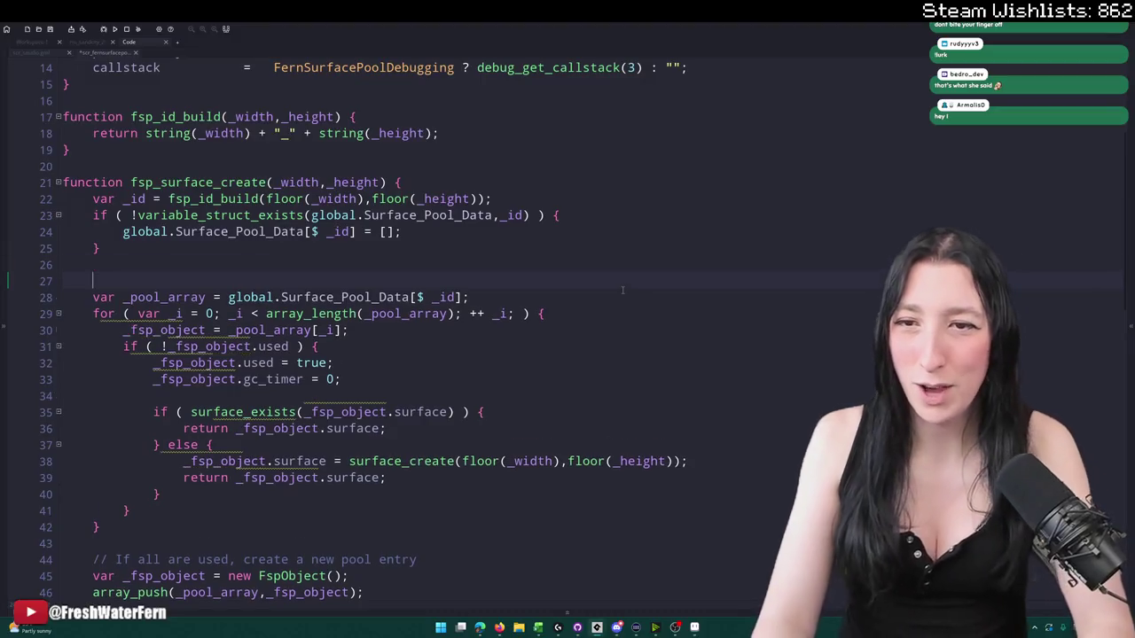
text(_fsp_object;)
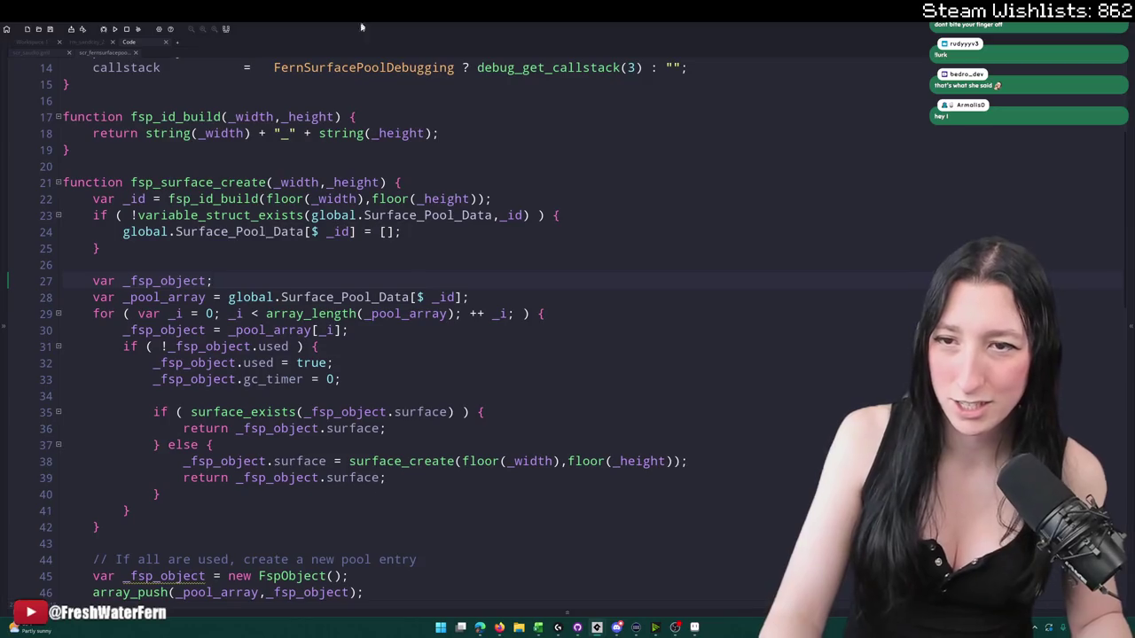
scroll(359, 331, down, 1)
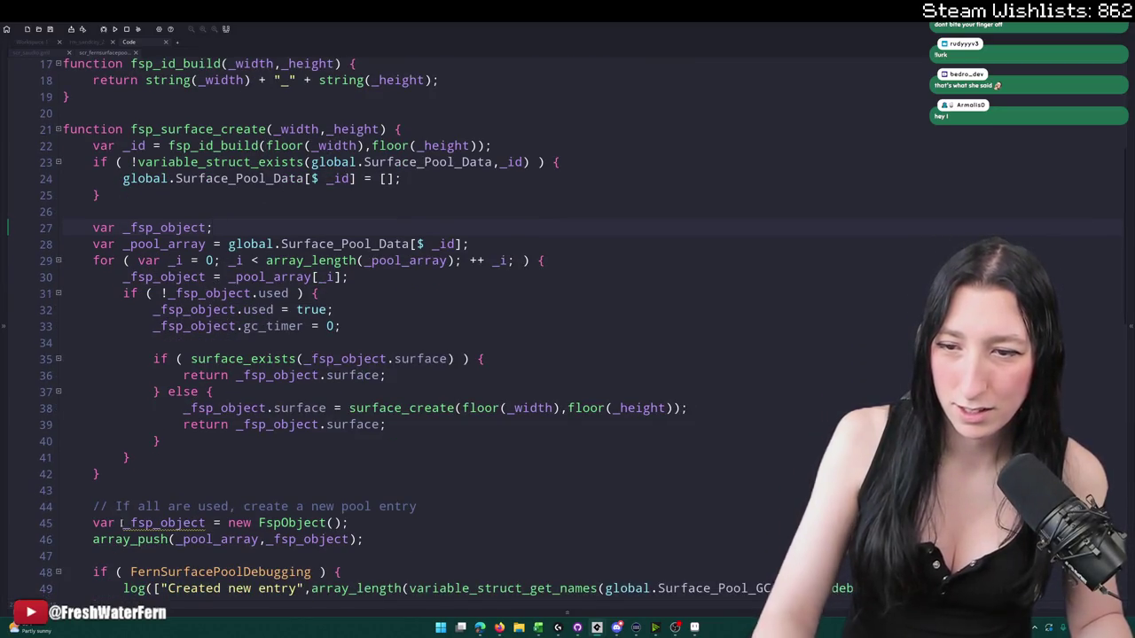
drag(122, 523, 93, 523)
key(BackSpace)
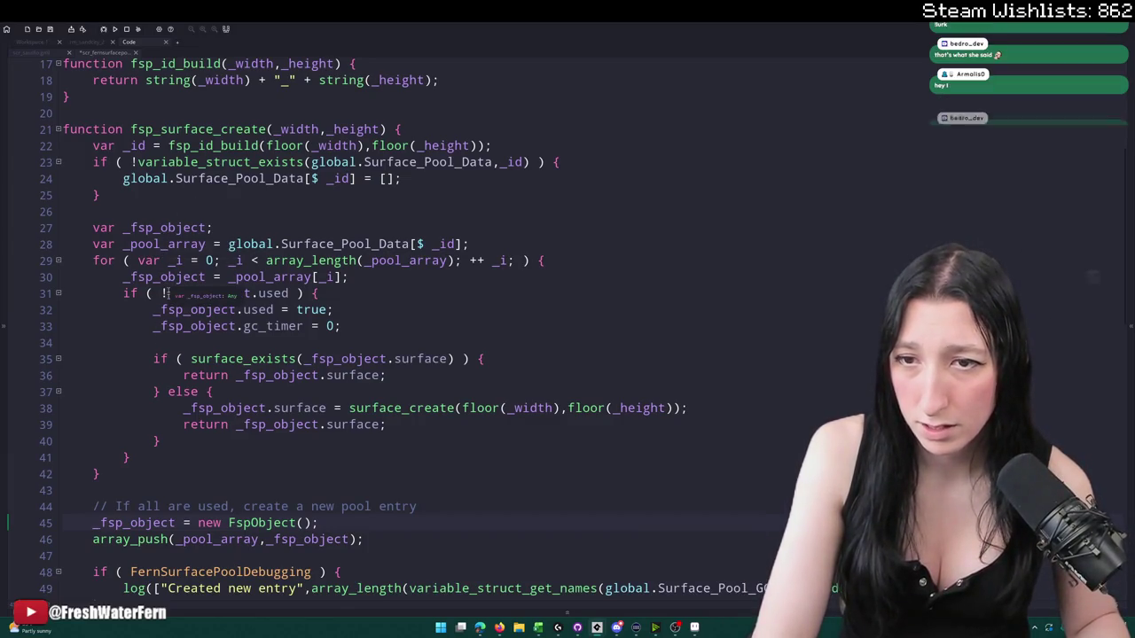
- Review the Surface_Pool_Data lookup on line 28 and the pool array creation check on lines 22–24
scroll(226, 413, up, 5)
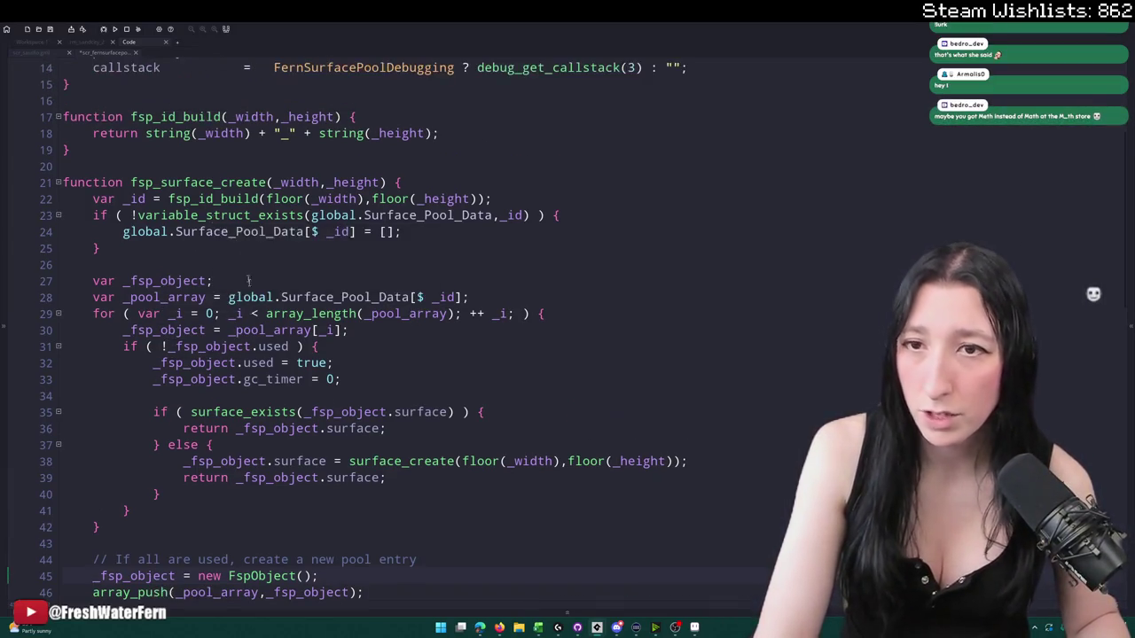
scroll(222, 414, down, 2)
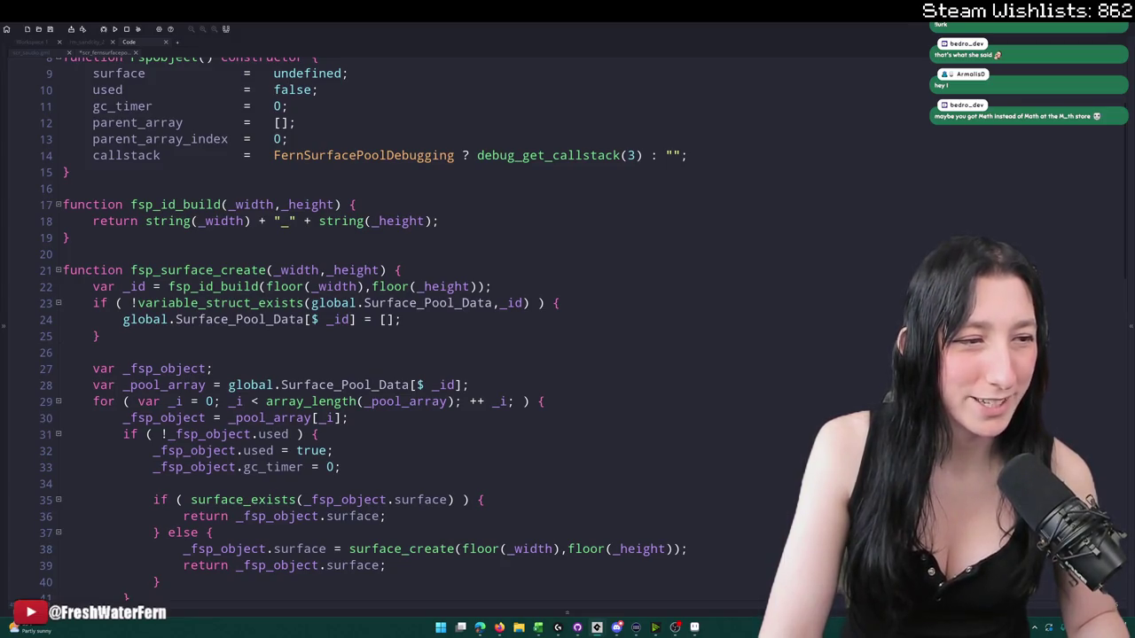
scroll(459, 211, down, 3)
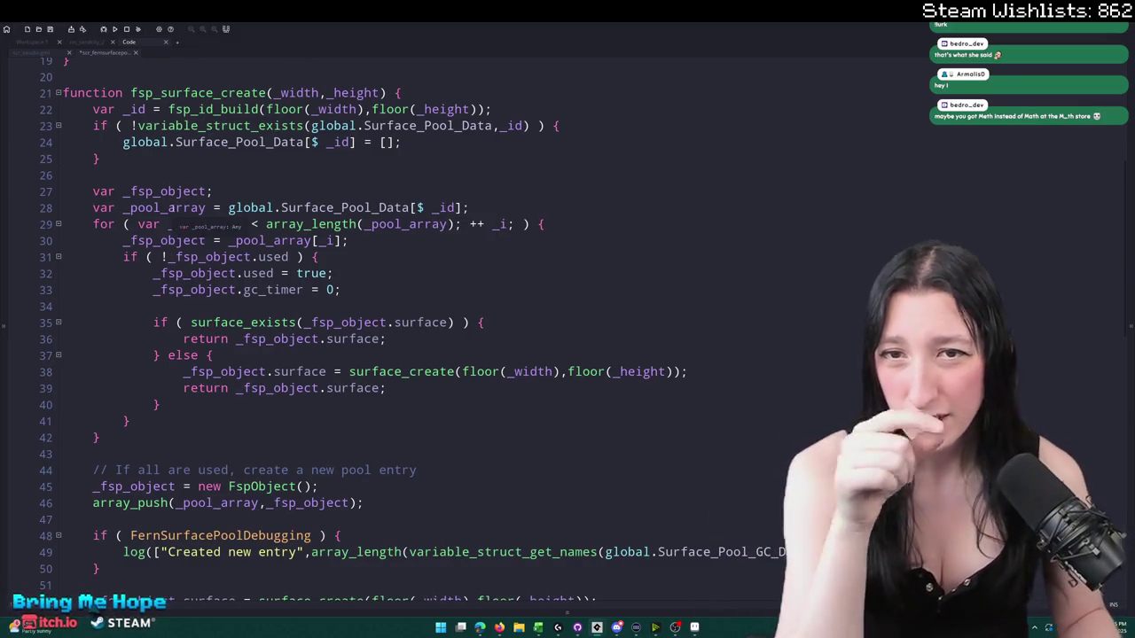
drag(227, 207, 462, 209)
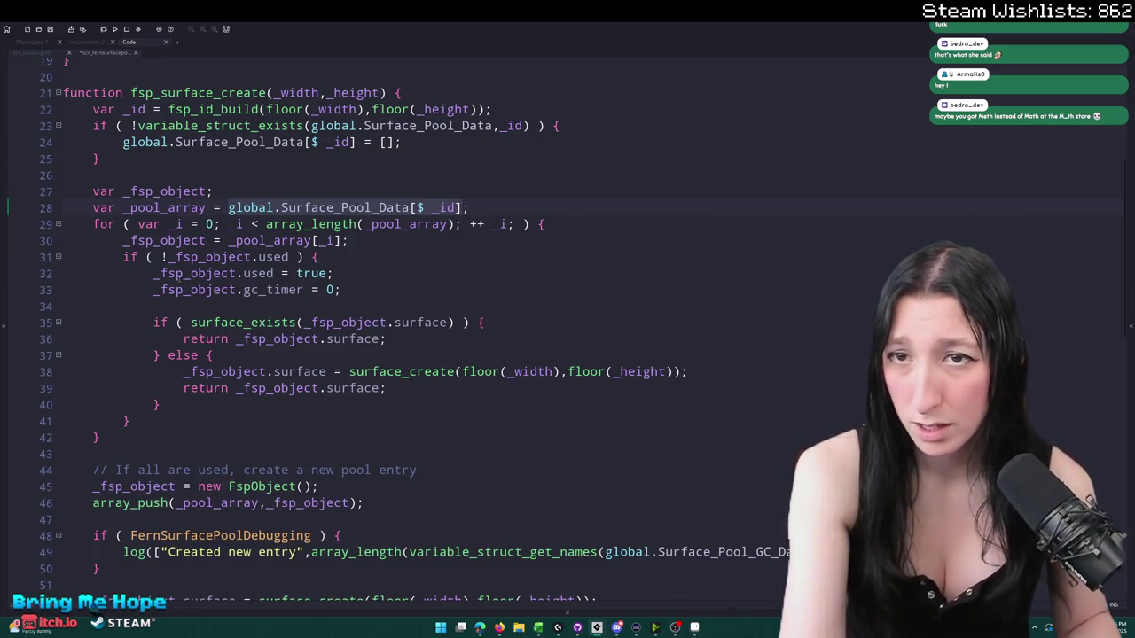
drag(401, 142, 93, 110)
click(435, 141)
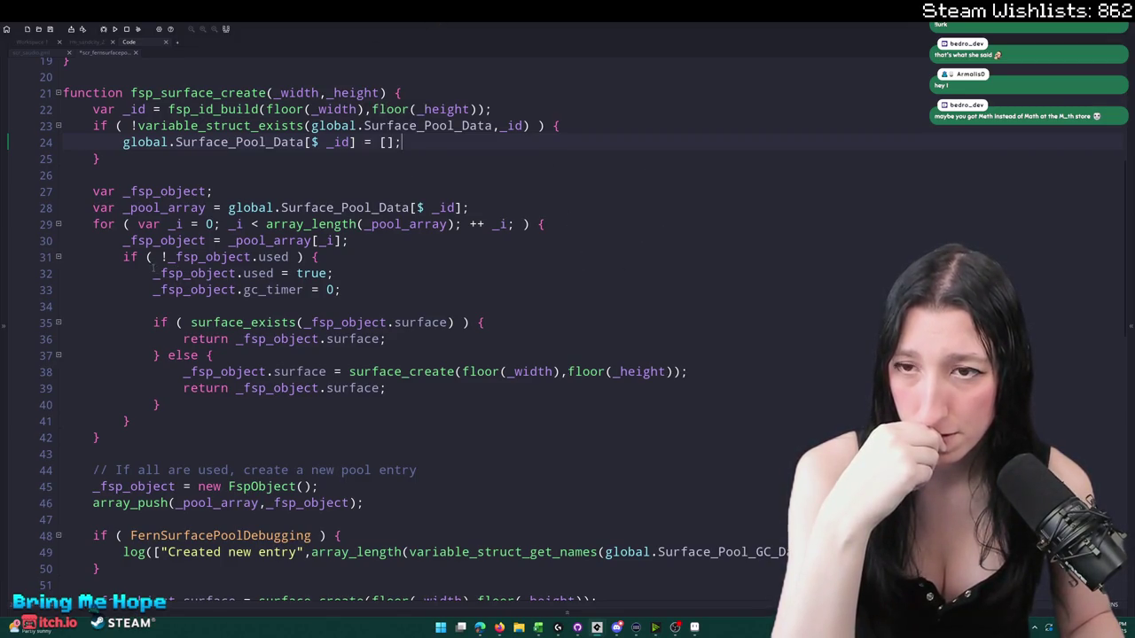
- Review the unused-entry check, gc_timer reset and surface_exists check, then move to the new-entry code
drag(128, 256, 355, 268)
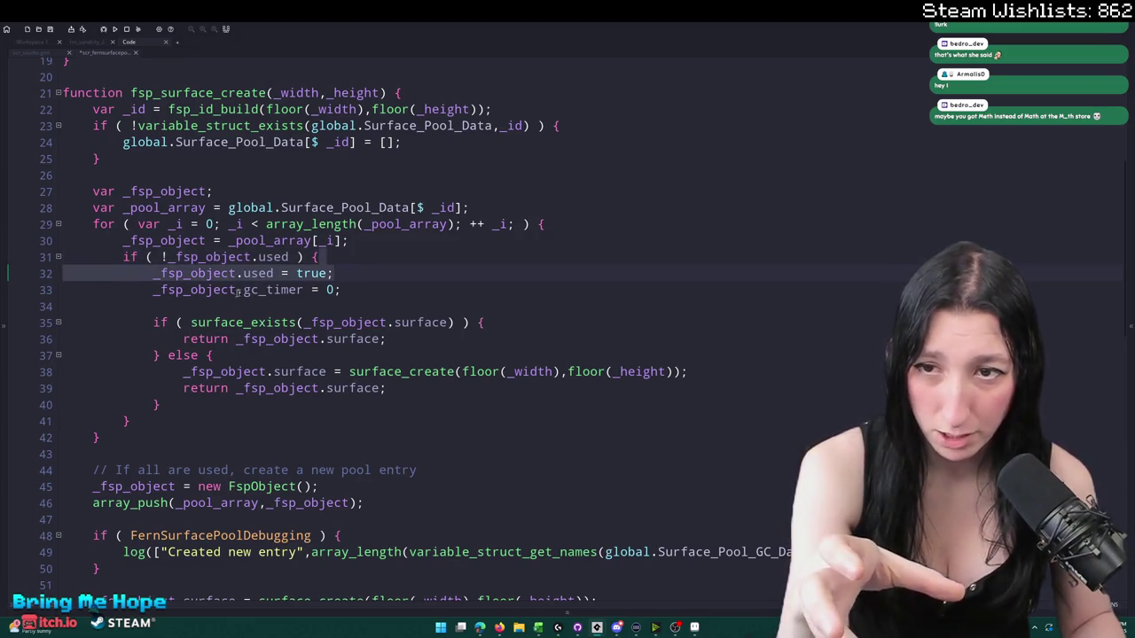
click(176, 290)
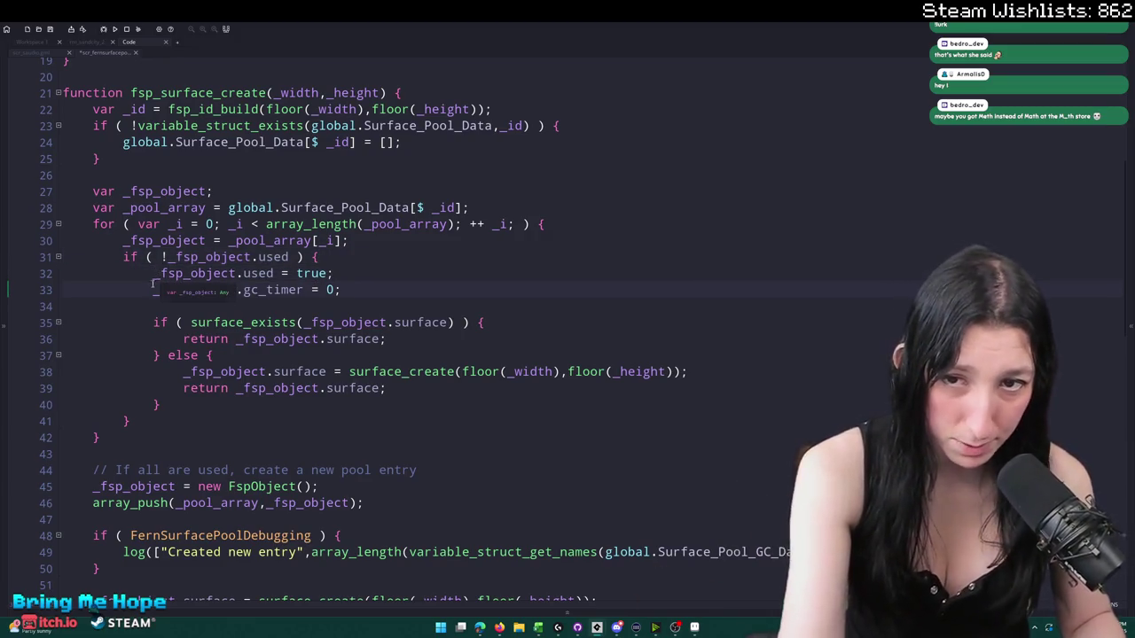
drag(154, 290, 339, 290)
click(321, 322)
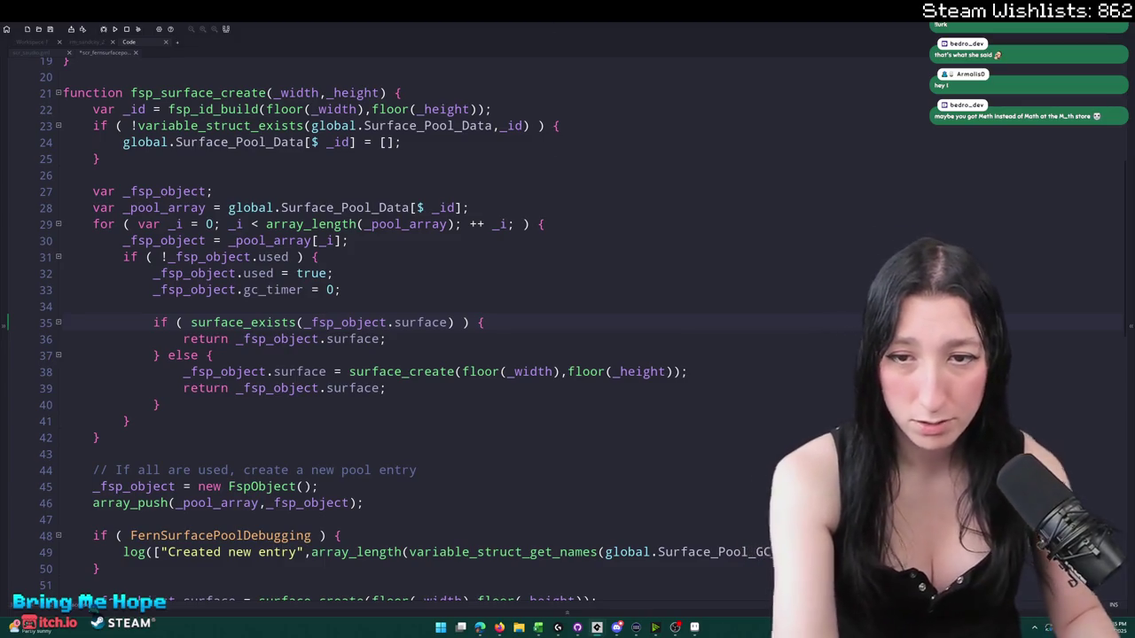
key(Down)
key(Down)
key(Down)
scroll(502, 366, down, 5)
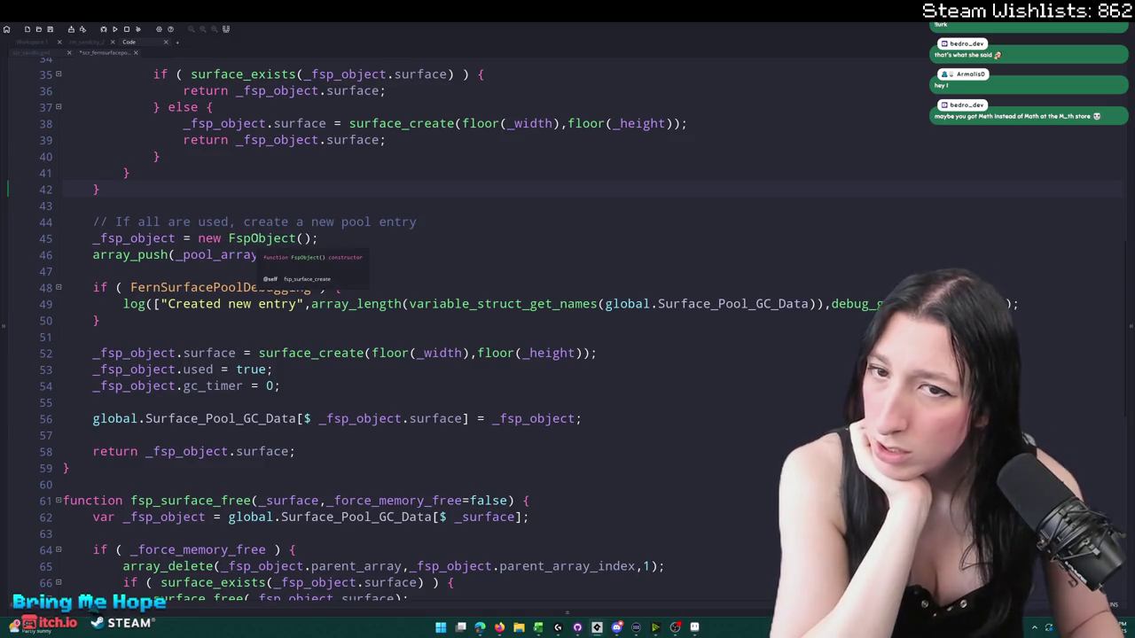
- In the FspObject constructor, change parent_array's default from an empty array to 0
middle_click(233, 239)
click(229, 182)
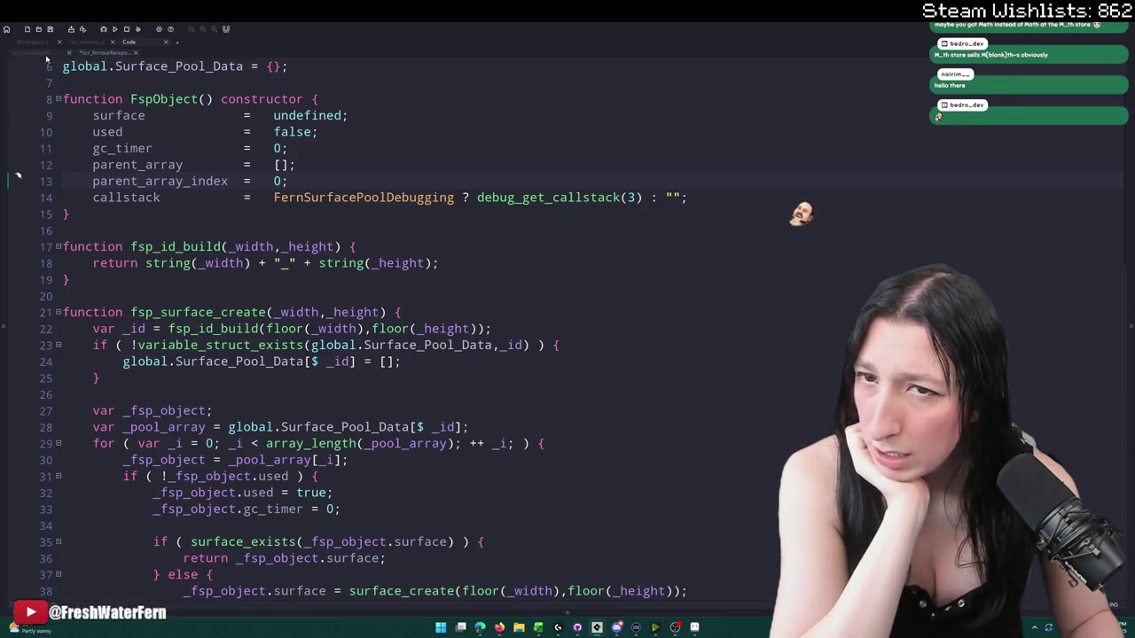
click(280, 165)
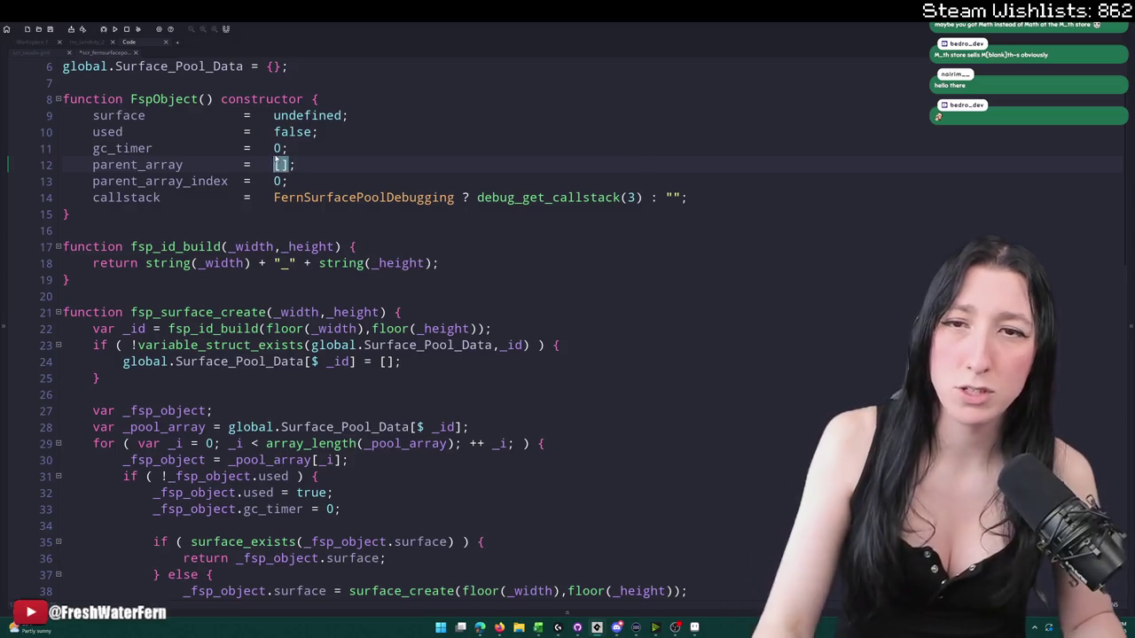
text(-1)
key(ctrl+z)
text(0)
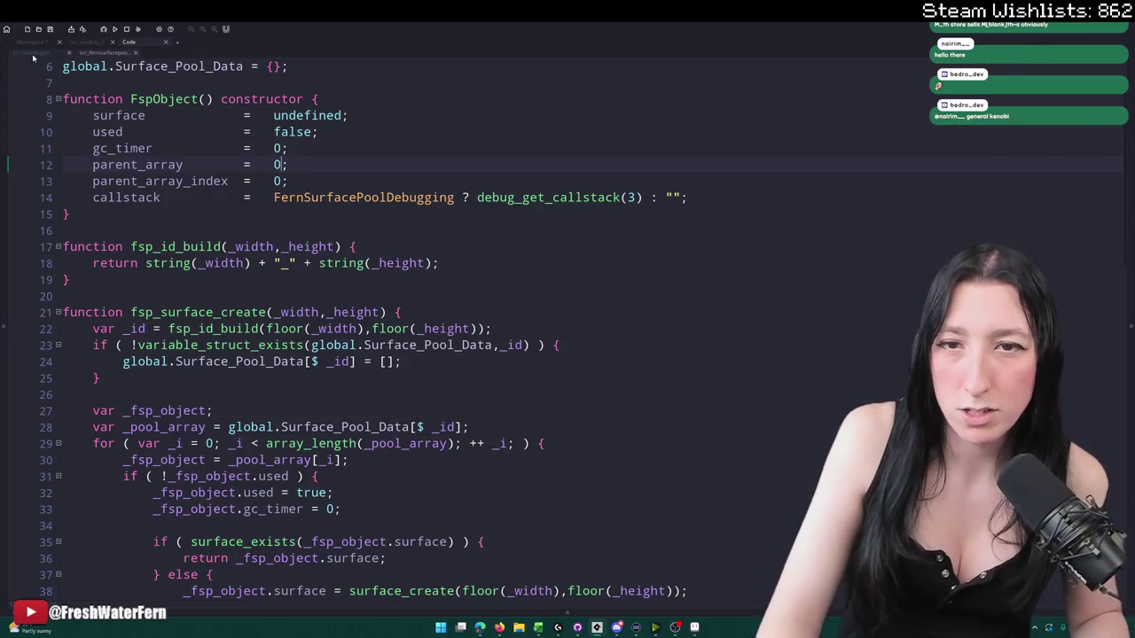
- Glance at scr_audio.gml, then return to the surface pool script
click(33, 53)
scroll(215, 202, up, 3)
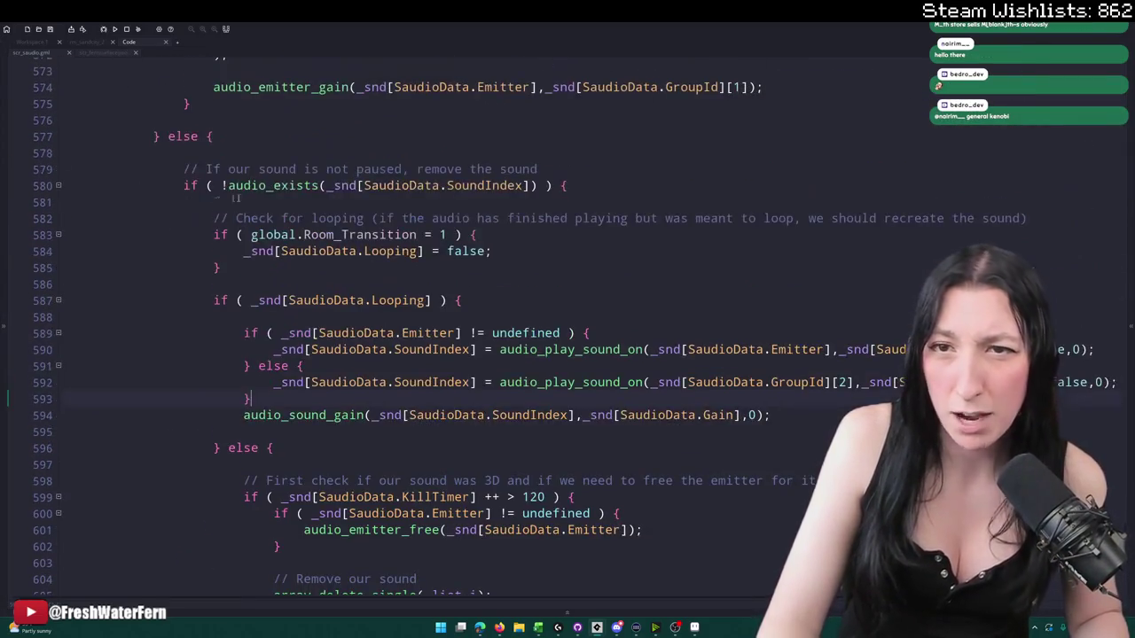
click(98, 53)
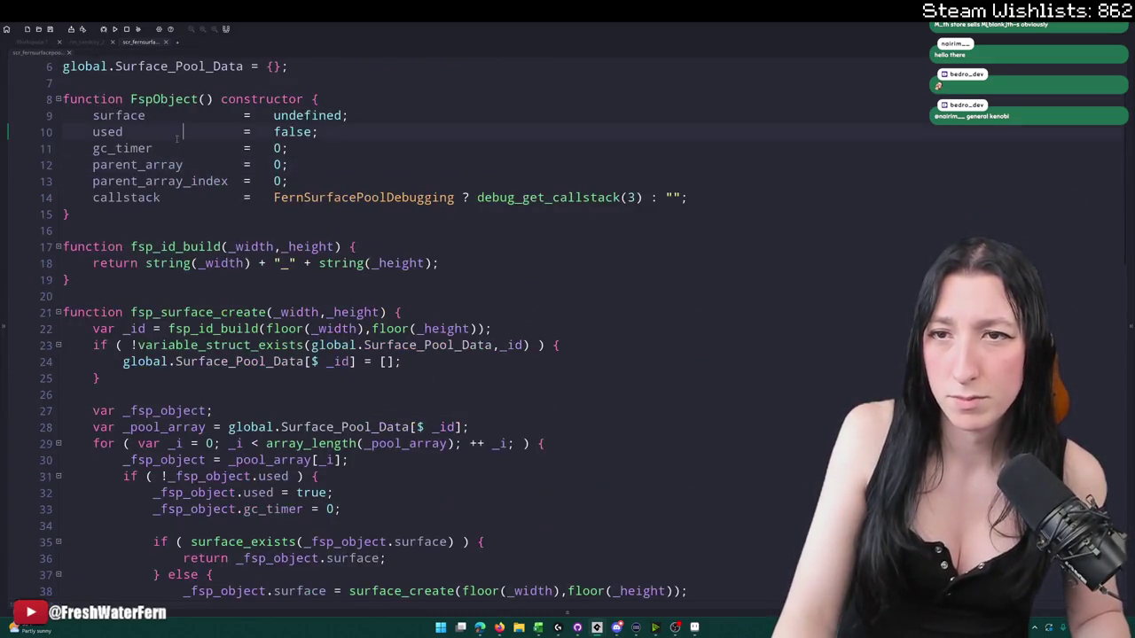
scroll(162, 117, down, 8)
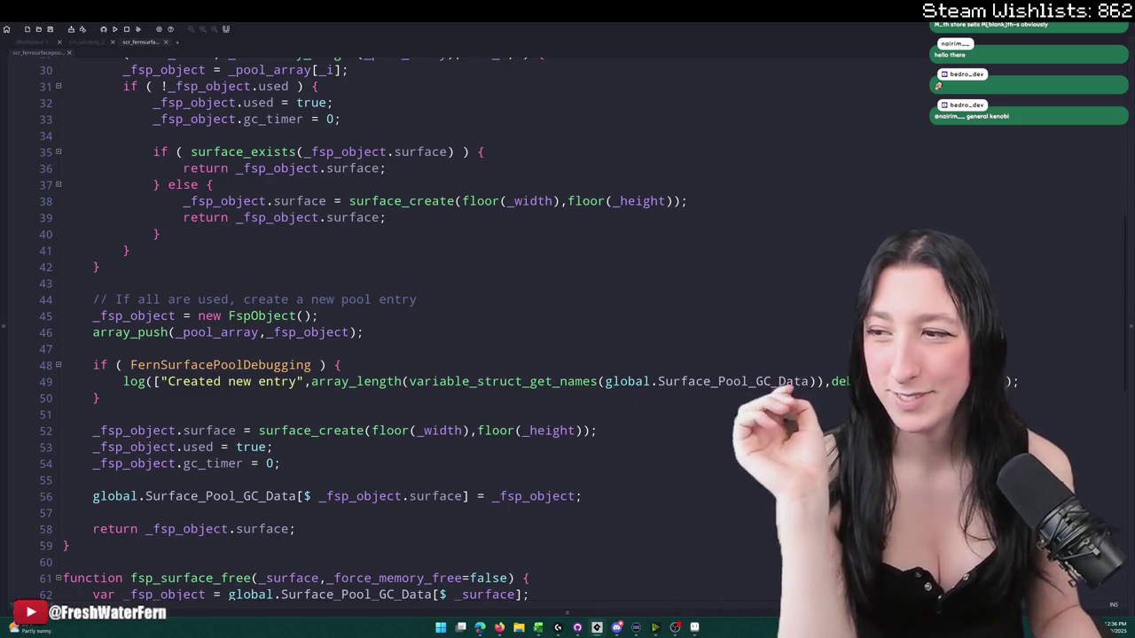
scroll(568, 346, down, 1)
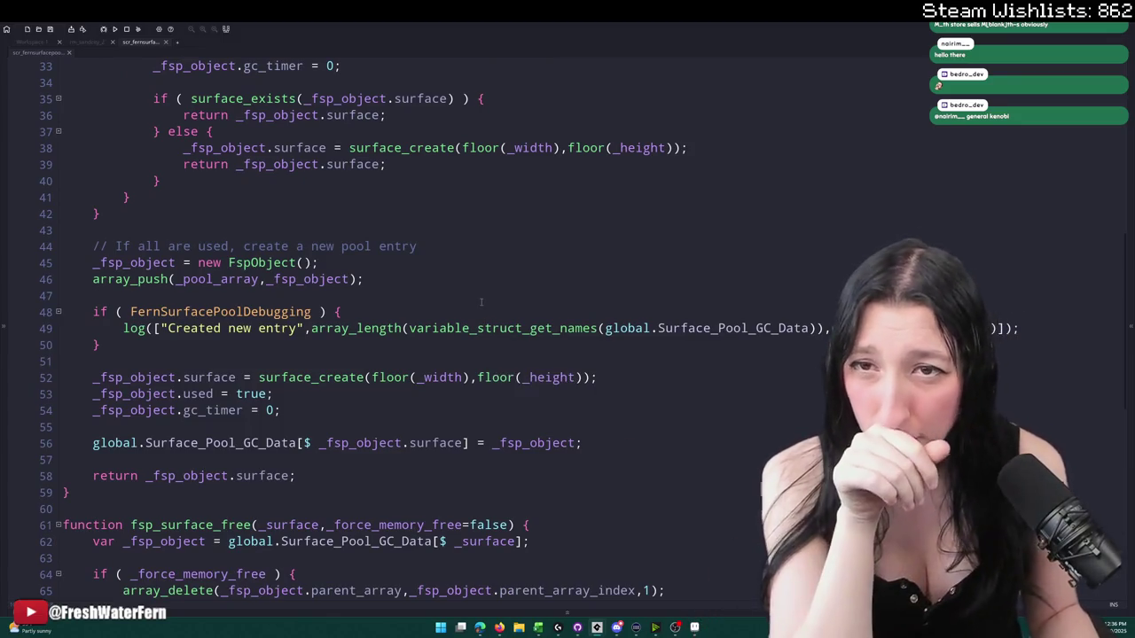
scroll(457, 302, up, 1)
scroll(456, 301, down, 1)
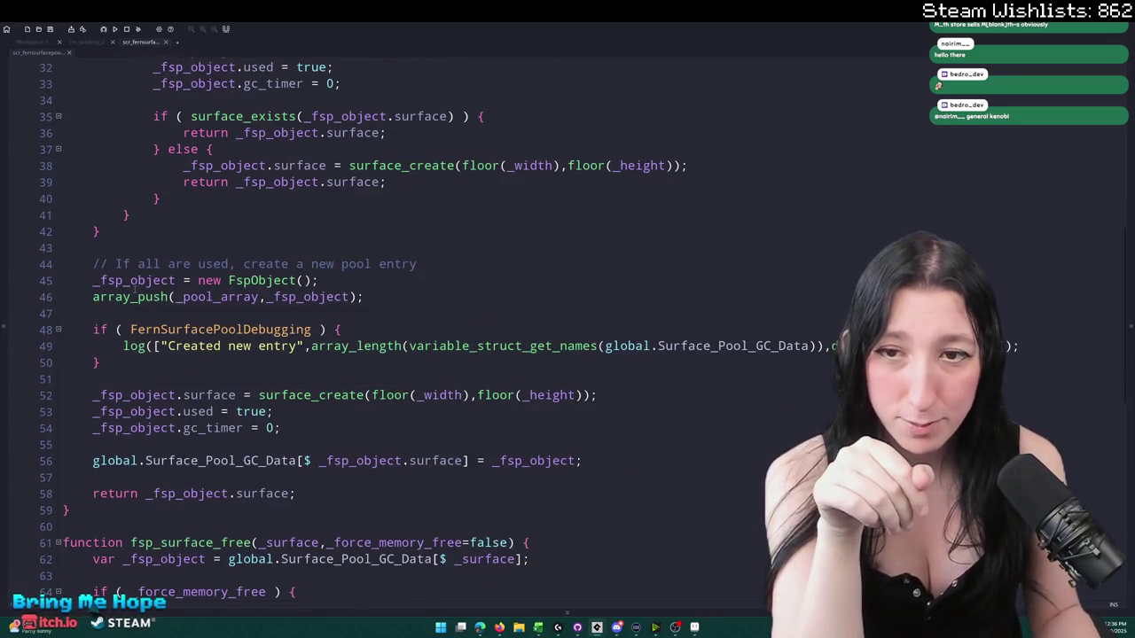
double_click(233, 297)
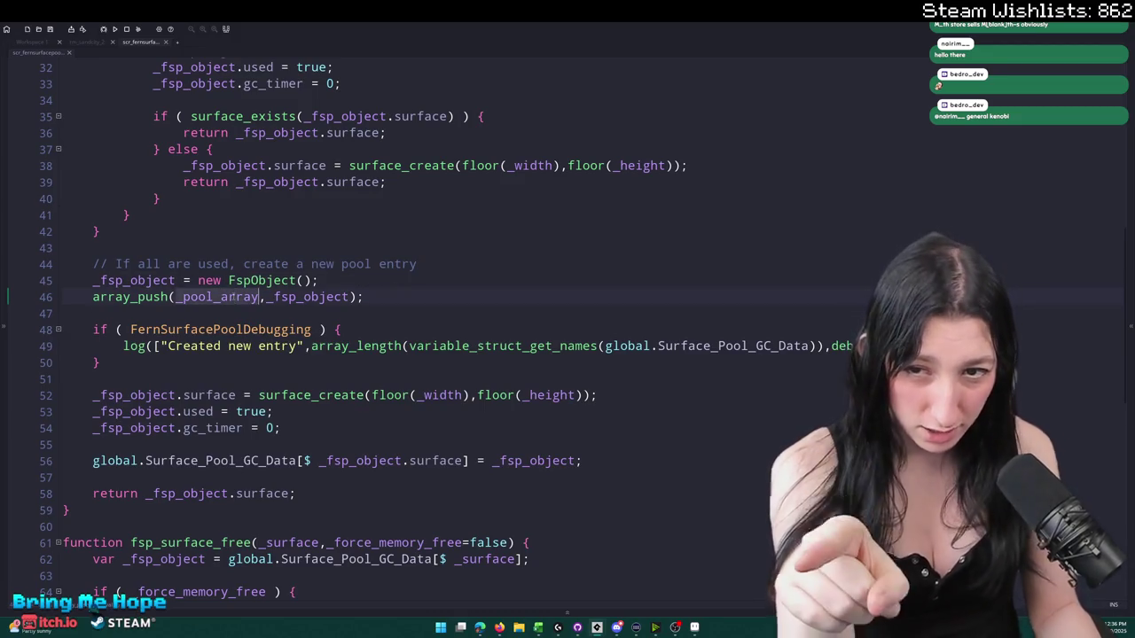
mouse_move(117, 298)
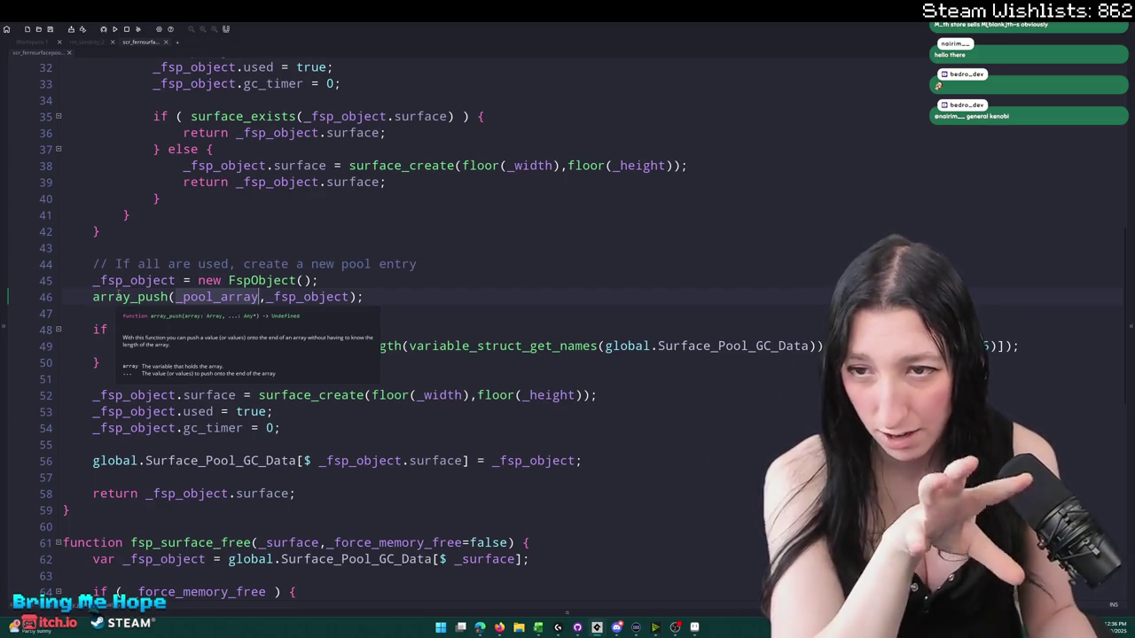
scroll(286, 359, down, 1)
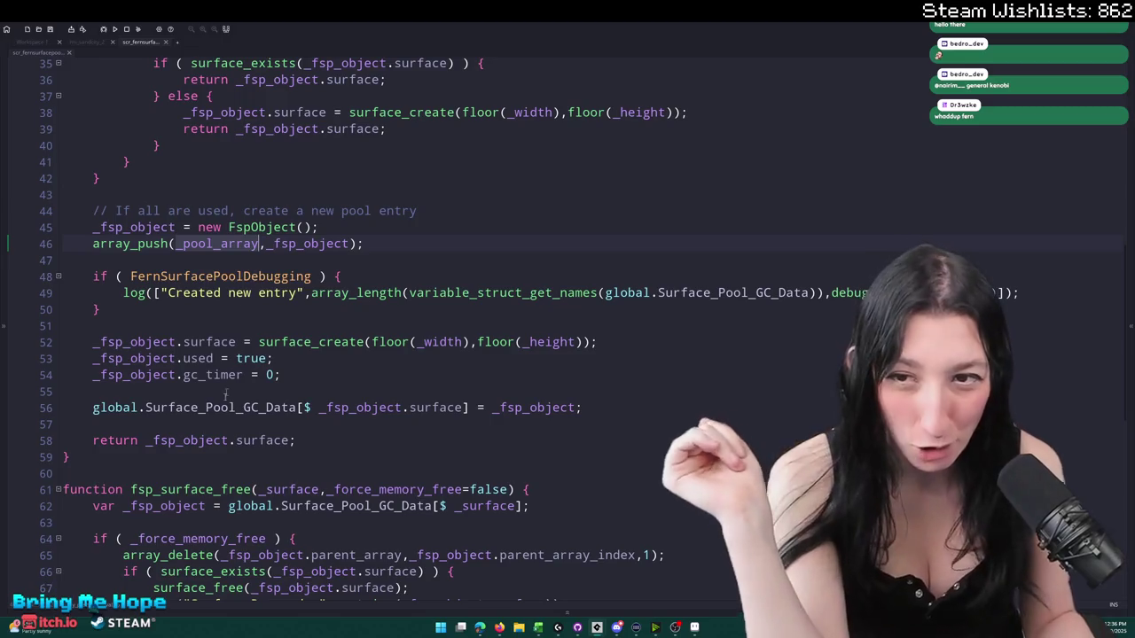
click(566, 434)
shift+click(90, 210)
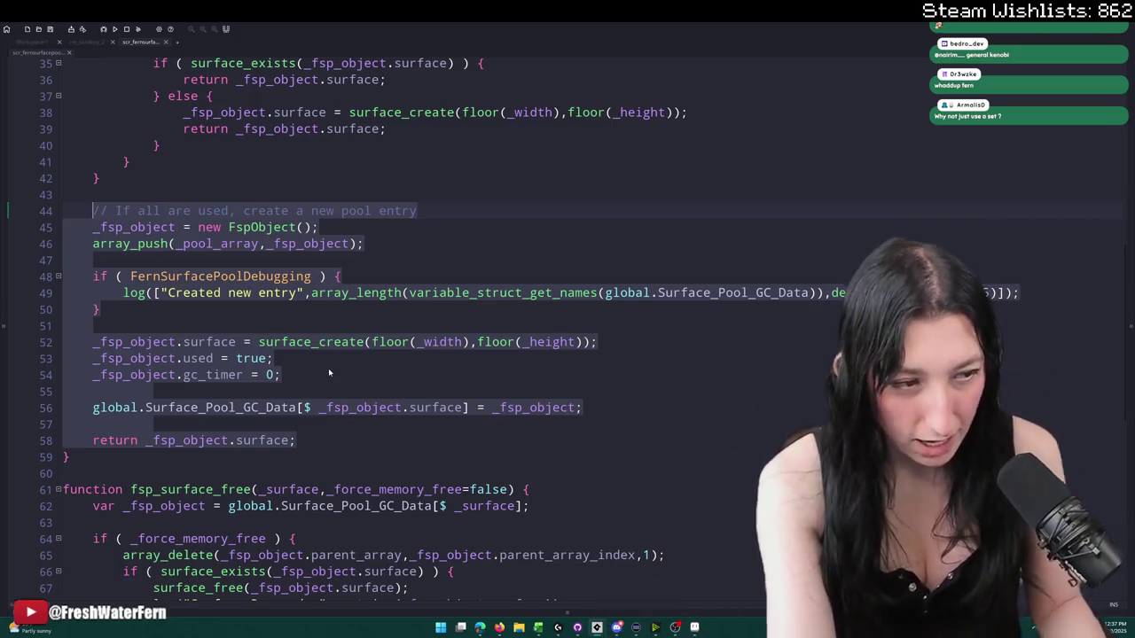
click(328, 368)
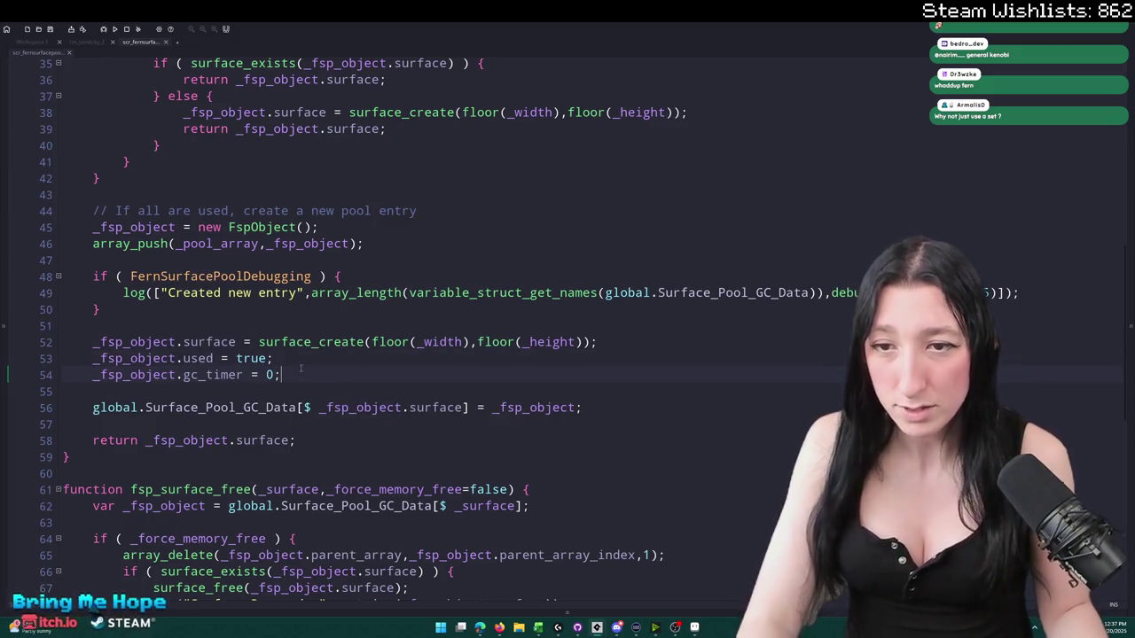
- Duplicate the gc_timer line and turn the copy into parent_array = _pool_array
key(ctrl+d)
click(198, 391)
double_click(203, 391)
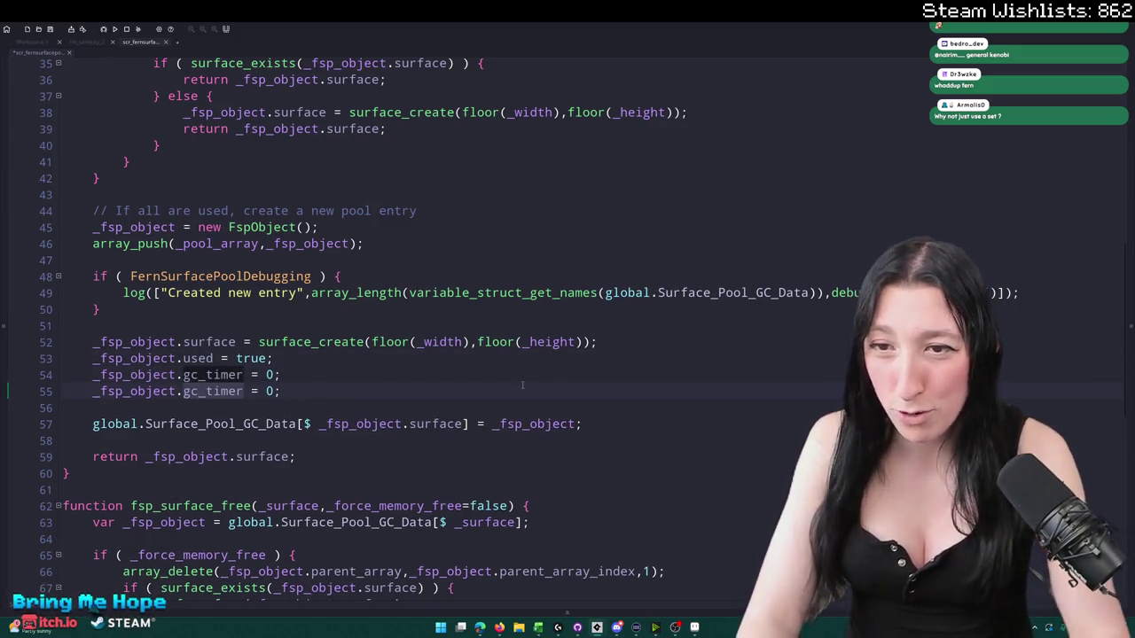
text(array)
key(BackSpace)
key(BackSpace)
key(BackSpace)
key(BackSpace)
text(parent_arra)
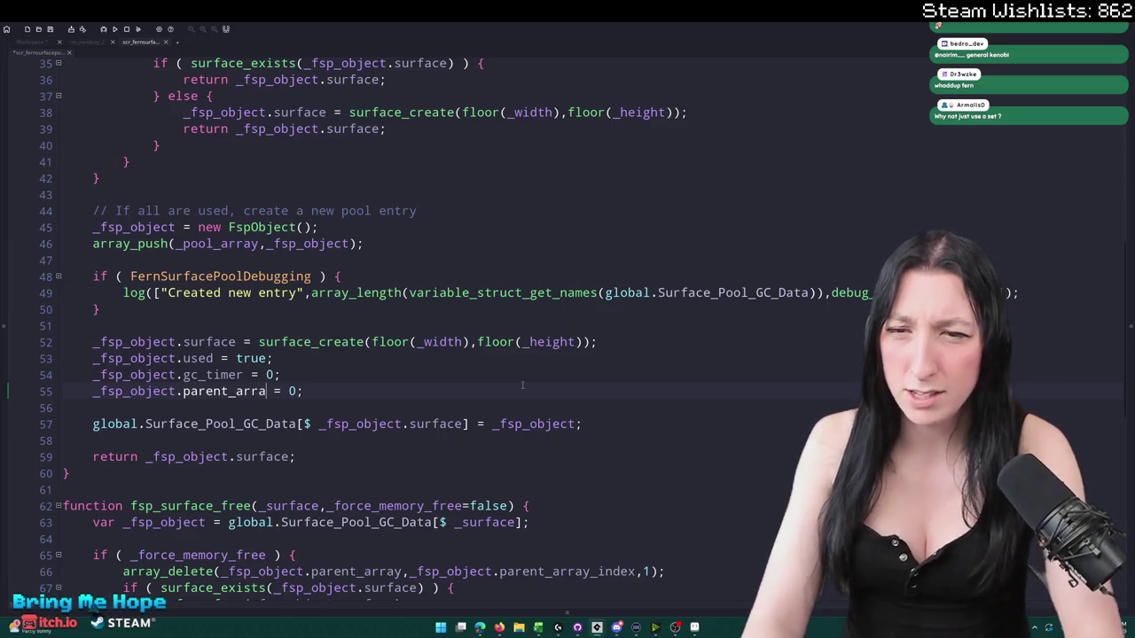
text(y)
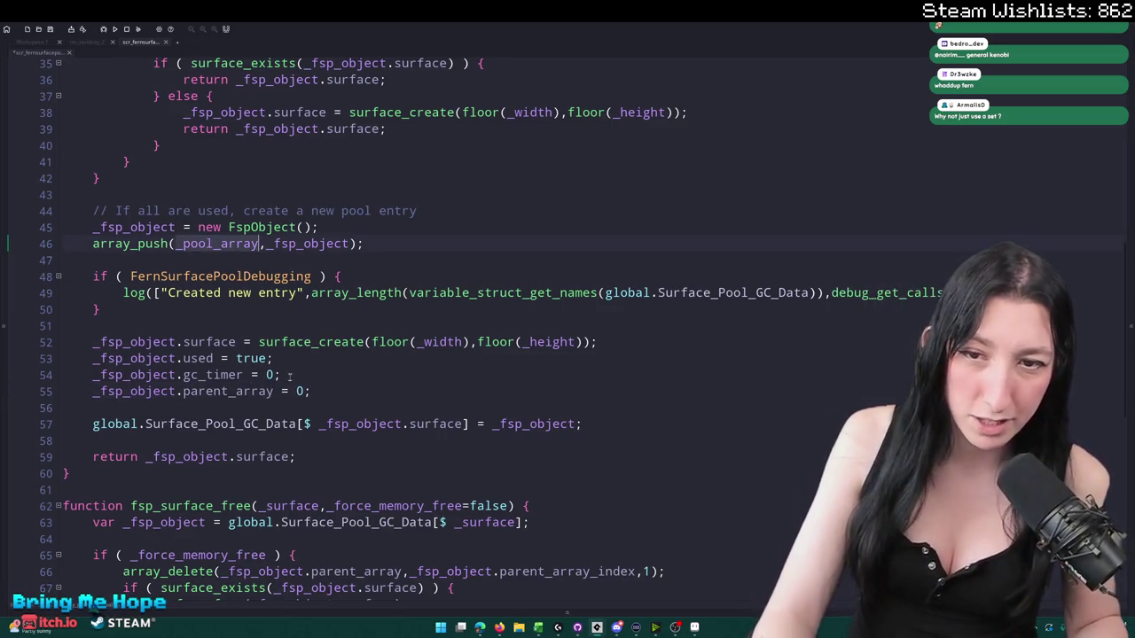
double_click(299, 391)
text(_pool_array)
click(422, 391)
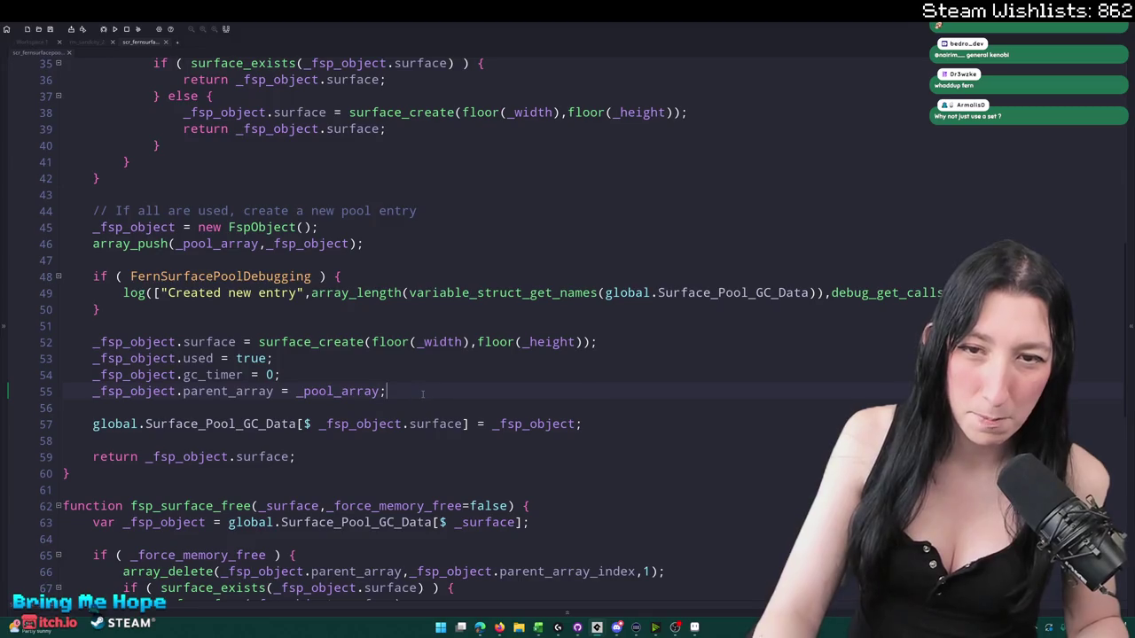
- Add a line below setting parent_array_index = array_length(_pool_array) - 1
key(ctrl+d)
click(275, 409)
text(_index = _pool_array;)
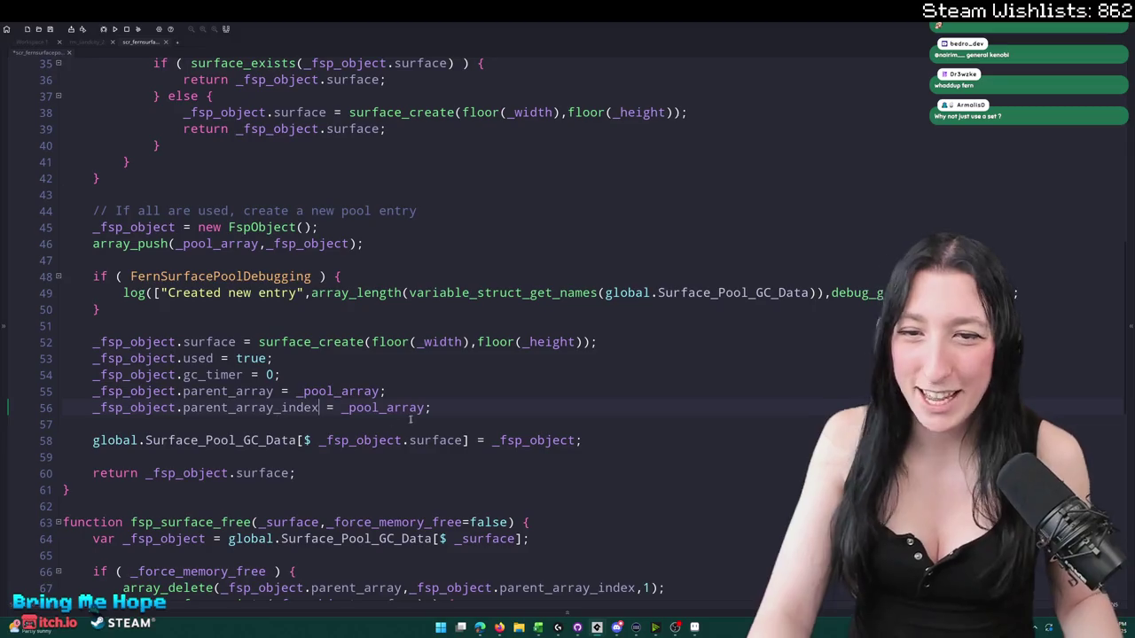
double_click(400, 407)
text(arr)
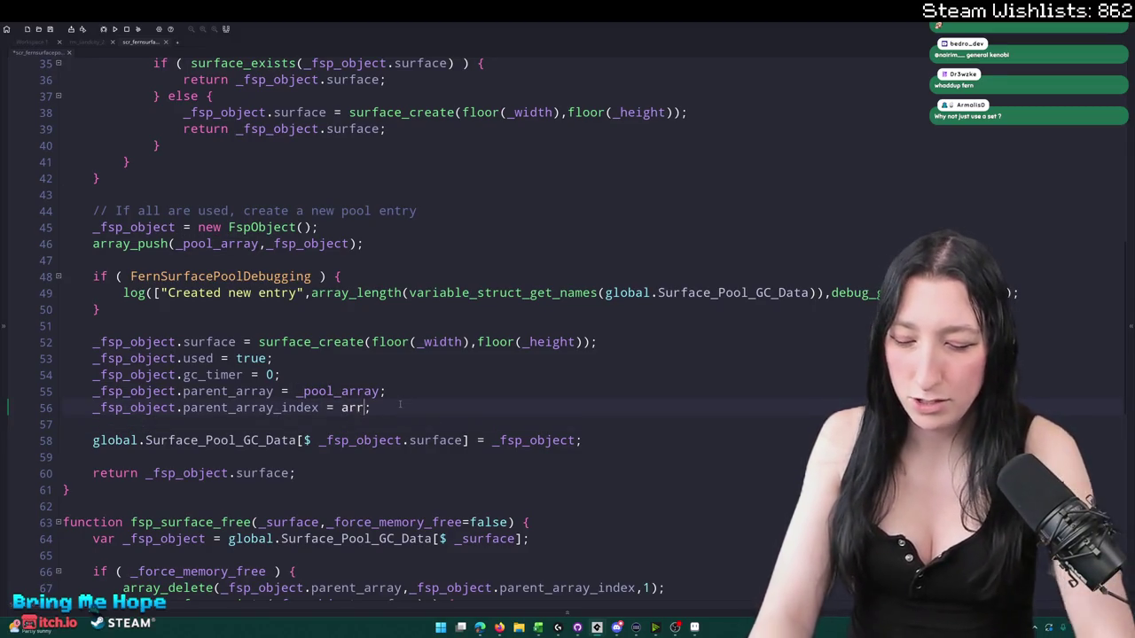
text(ay_length(_pool_array) - 1)
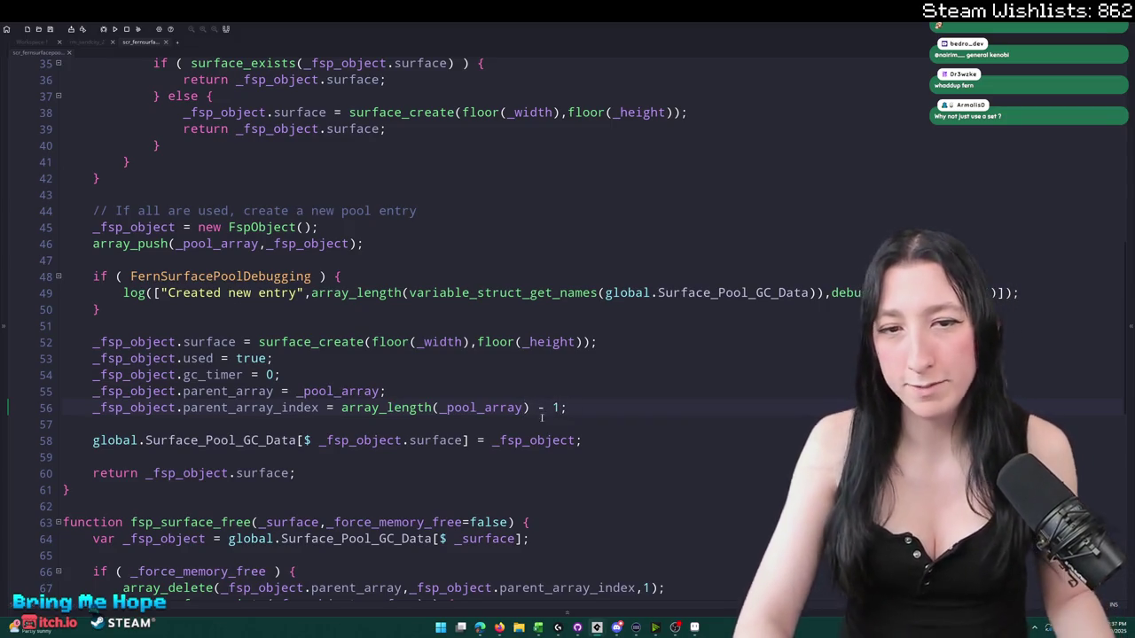
click(588, 413)
scroll(569, 460, down, 10)
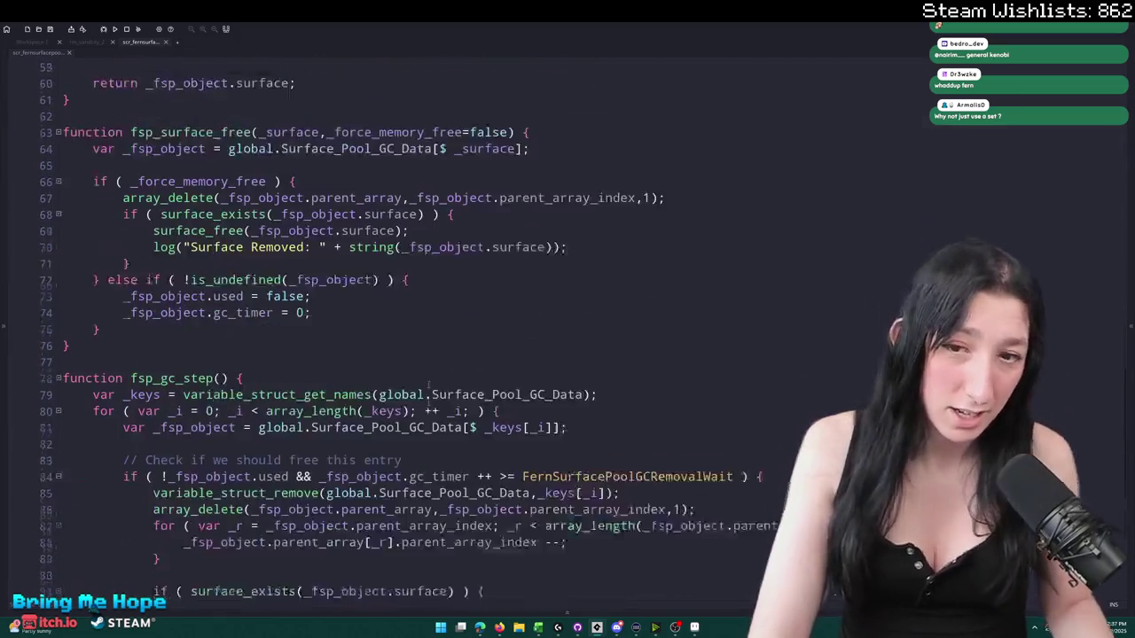
- Review the index-shifting loop on lines 87–89 in fsp_gc_step
scroll(417, 380, down, 1)
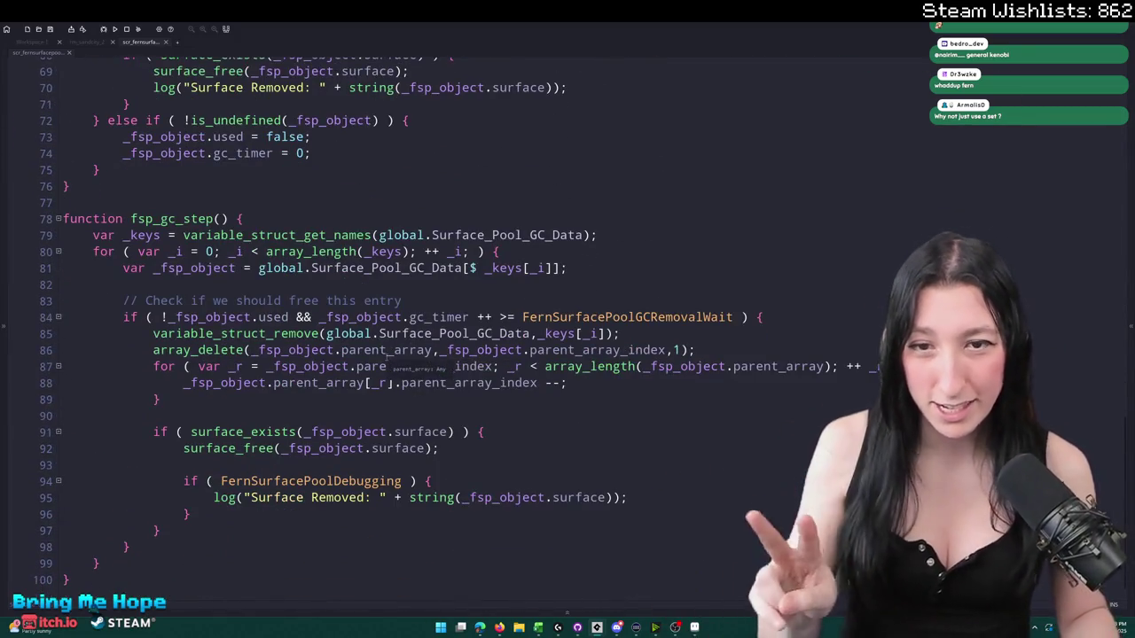
mouse_move(161, 399)
mouse_down()
mouse_move(352, 366)
mouse_move(168, 366)
mouse_up()
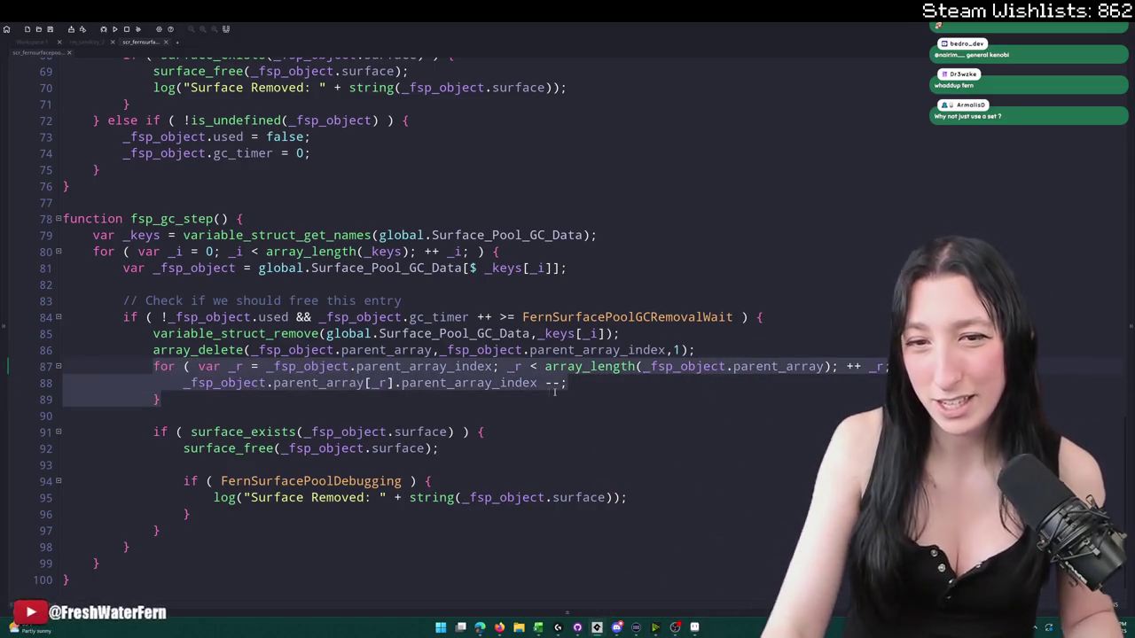
click(369, 383)
drag(372, 383, 183, 383)
click(193, 382)
- Build and run the game with F5
key(F5)
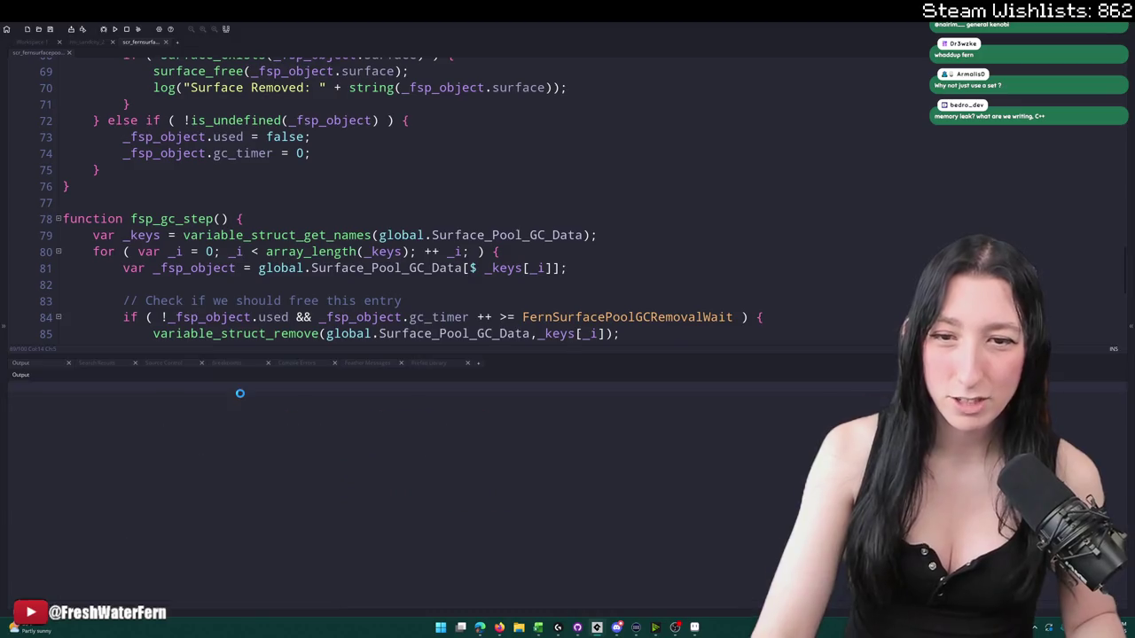
scroll(269, 341, down, 3)
drag(341, 354, 327, 452)
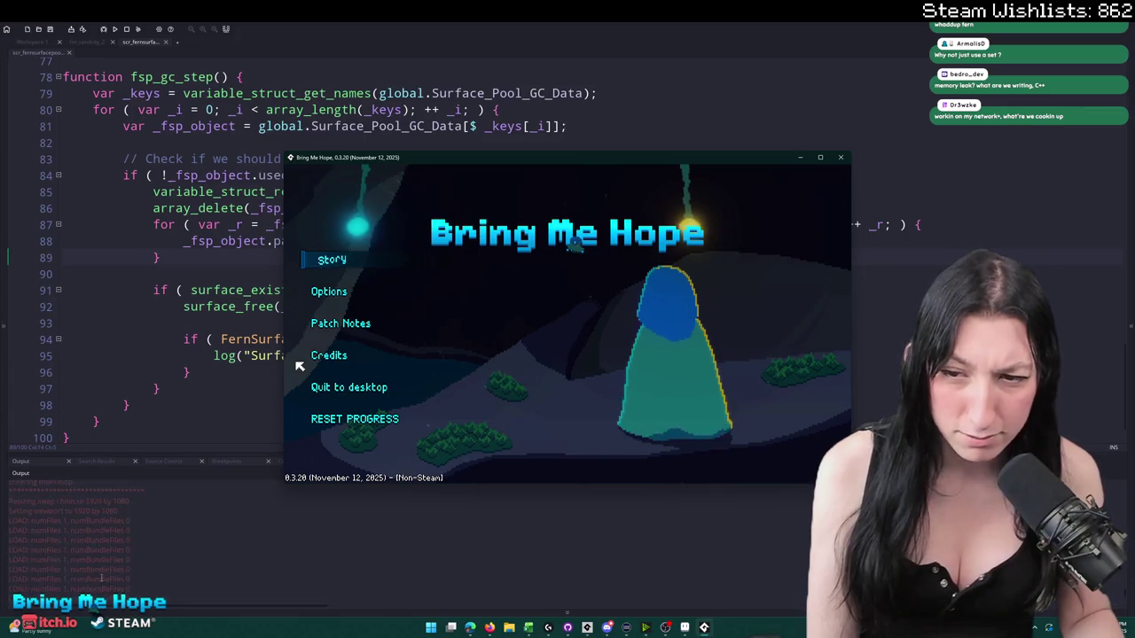
- Start Story mode from the Bring Me Hope title menu
key(Up)
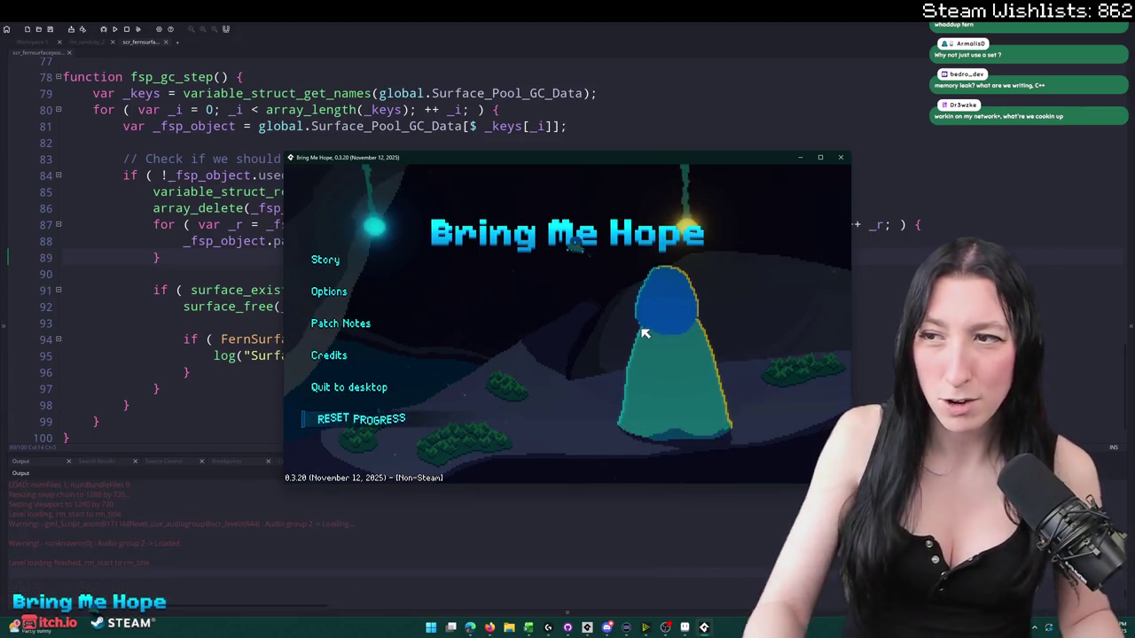
key(ctrl+shift+Escape)
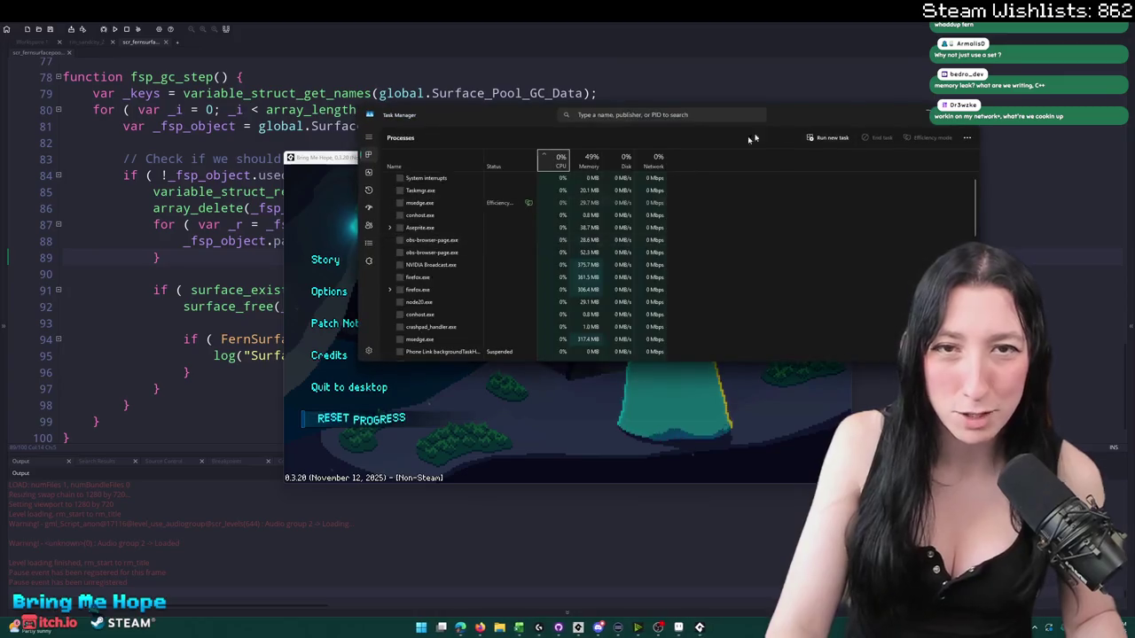
click(959, 114)
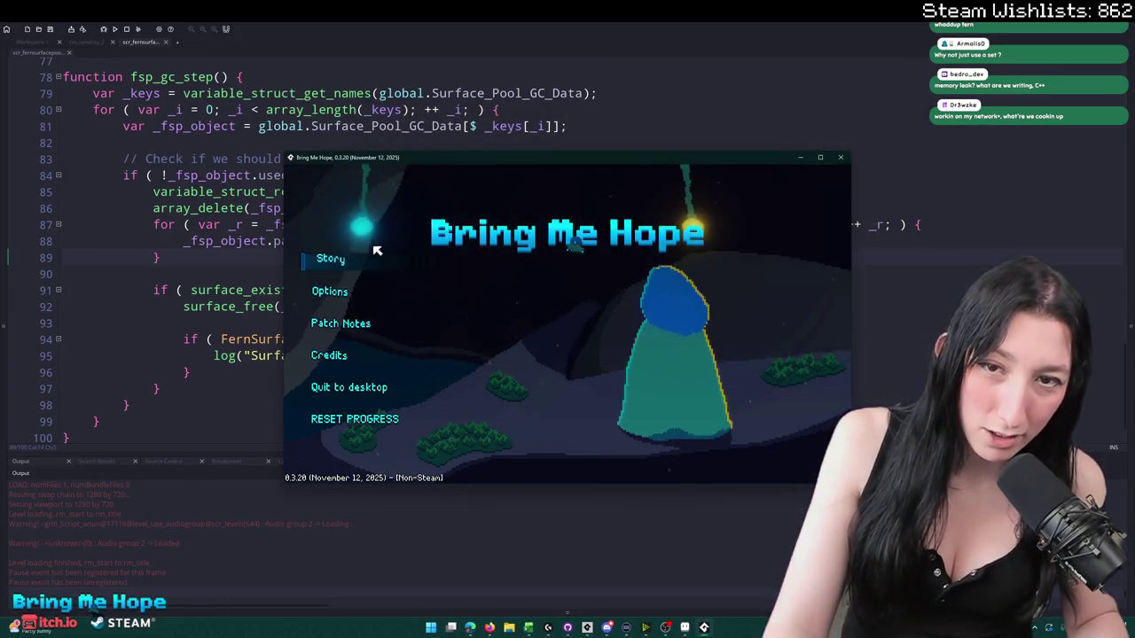
click(347, 259)
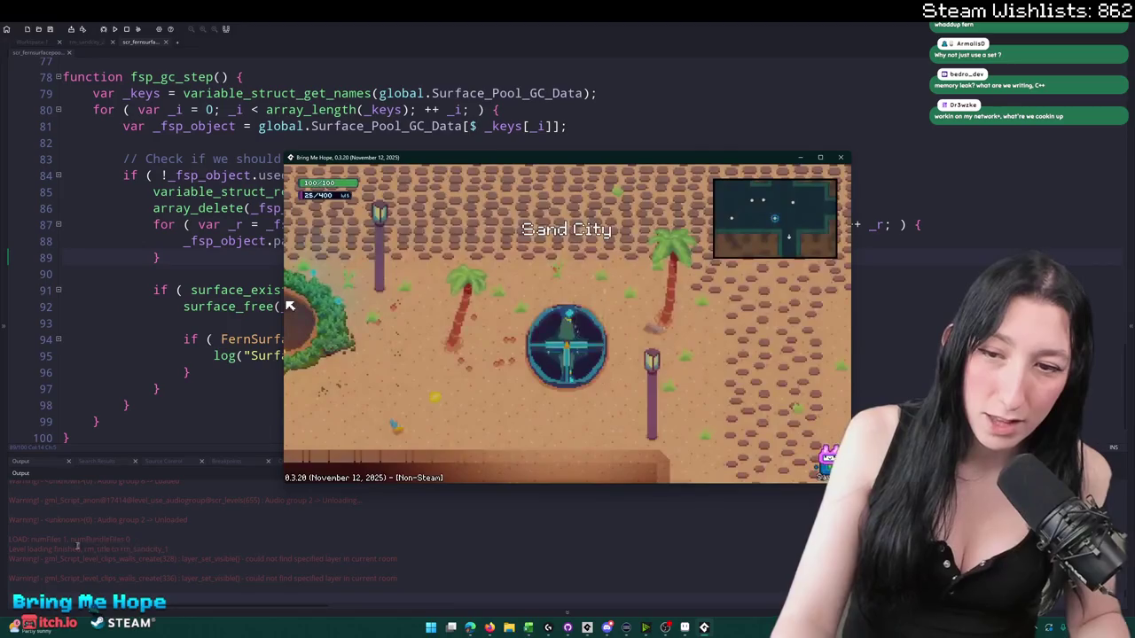
- Walk the character around Sand City's market, then close the game window
key(w)
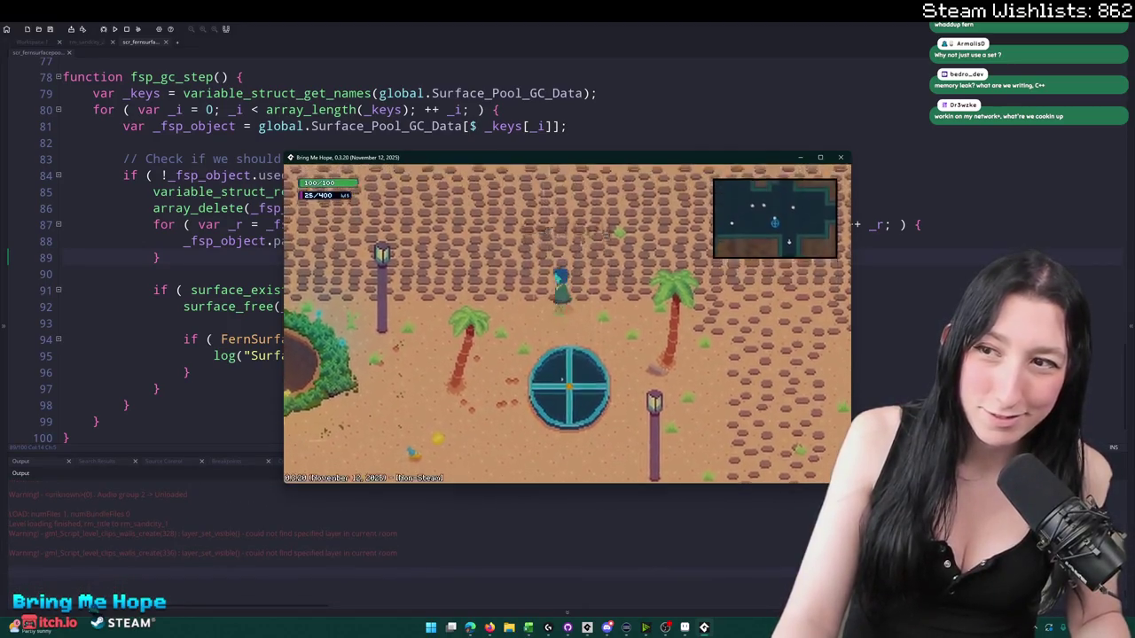
key(s)
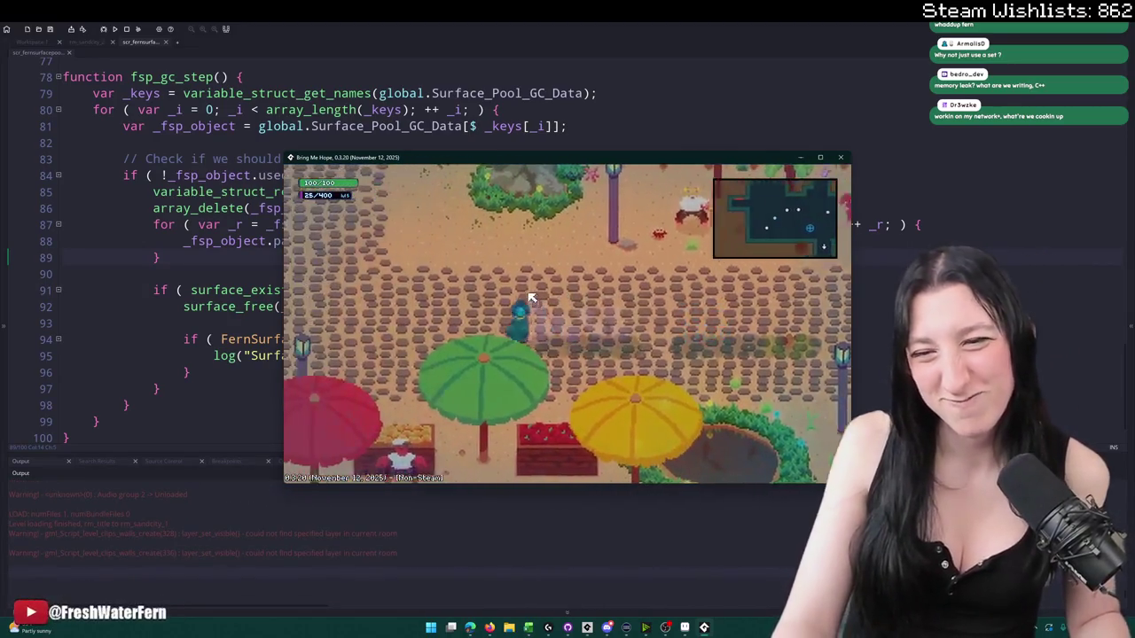
key(w)
key(d)
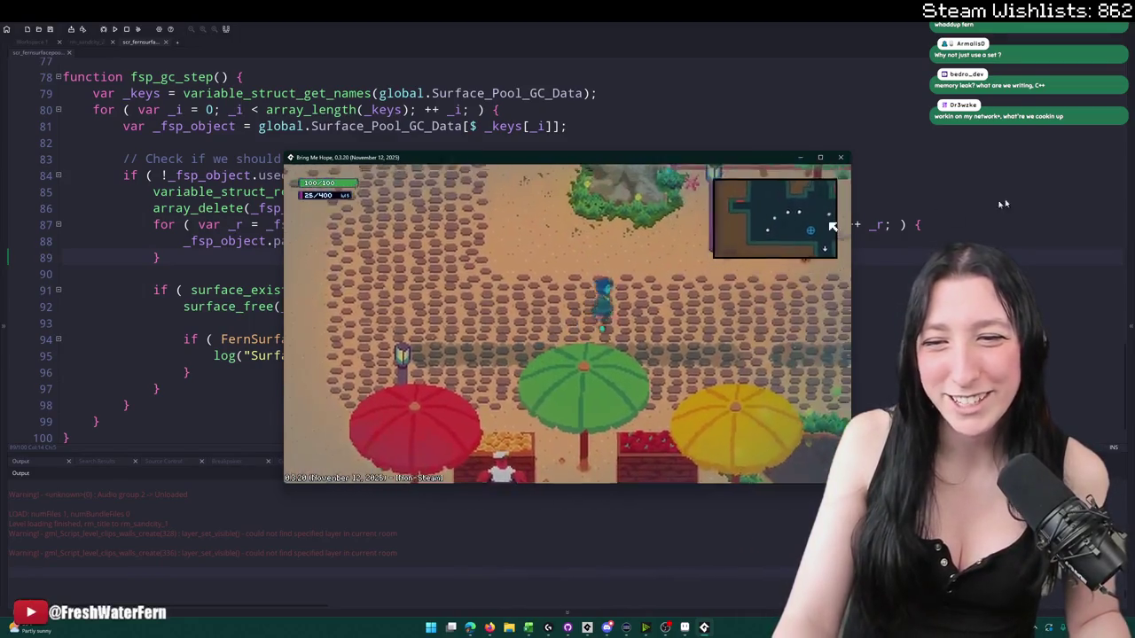
key(w)
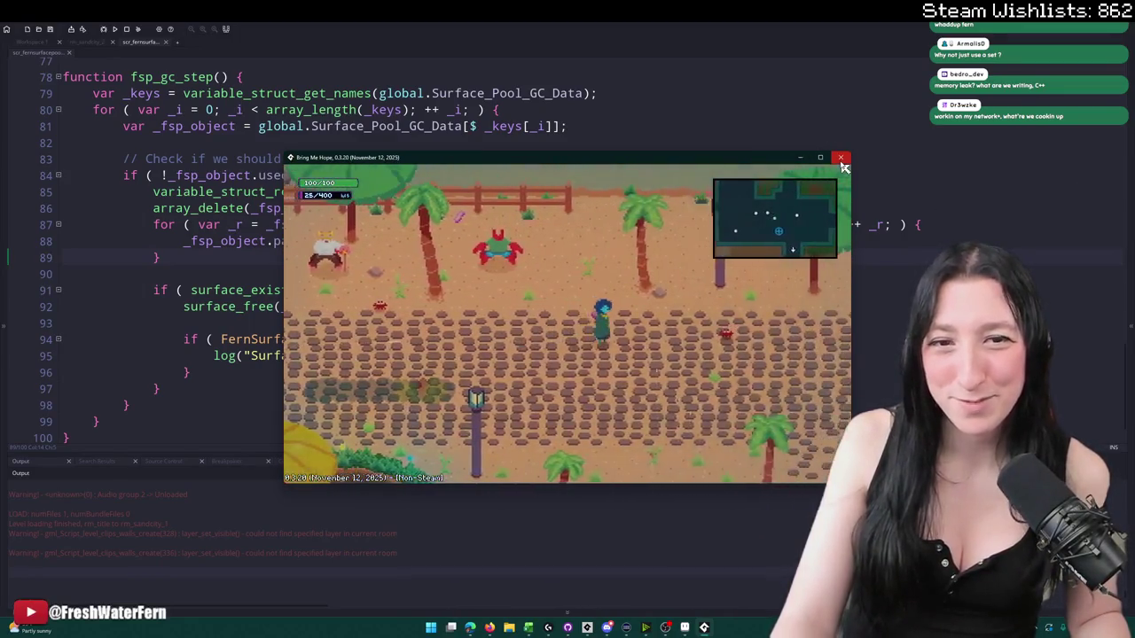
click(841, 157)
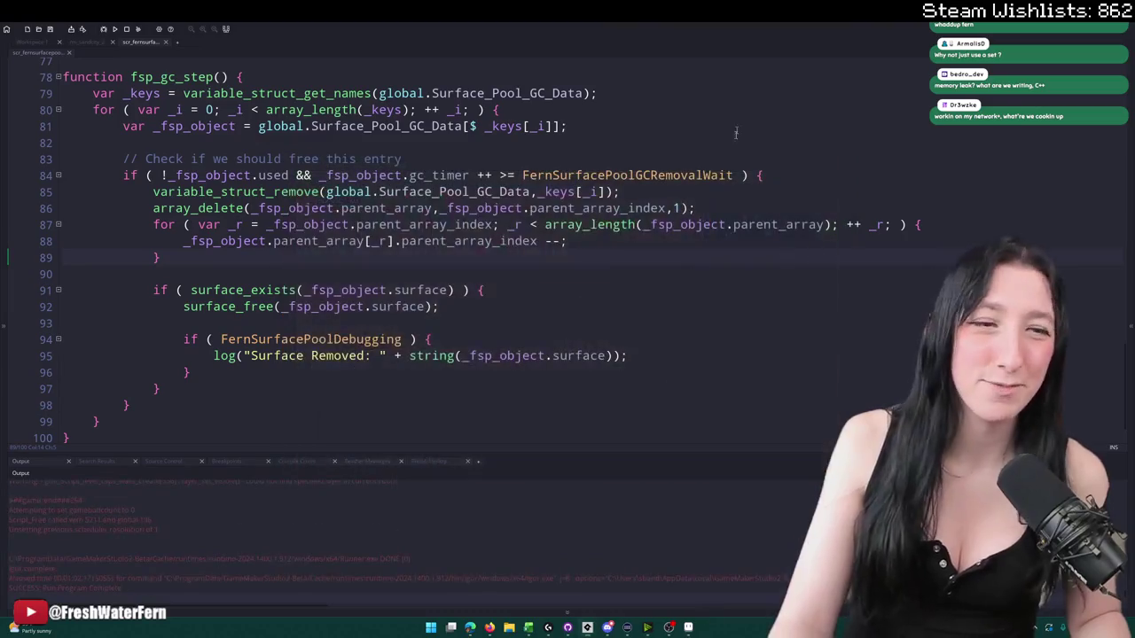
click(674, 176)
scroll(213, 518, up, 2)
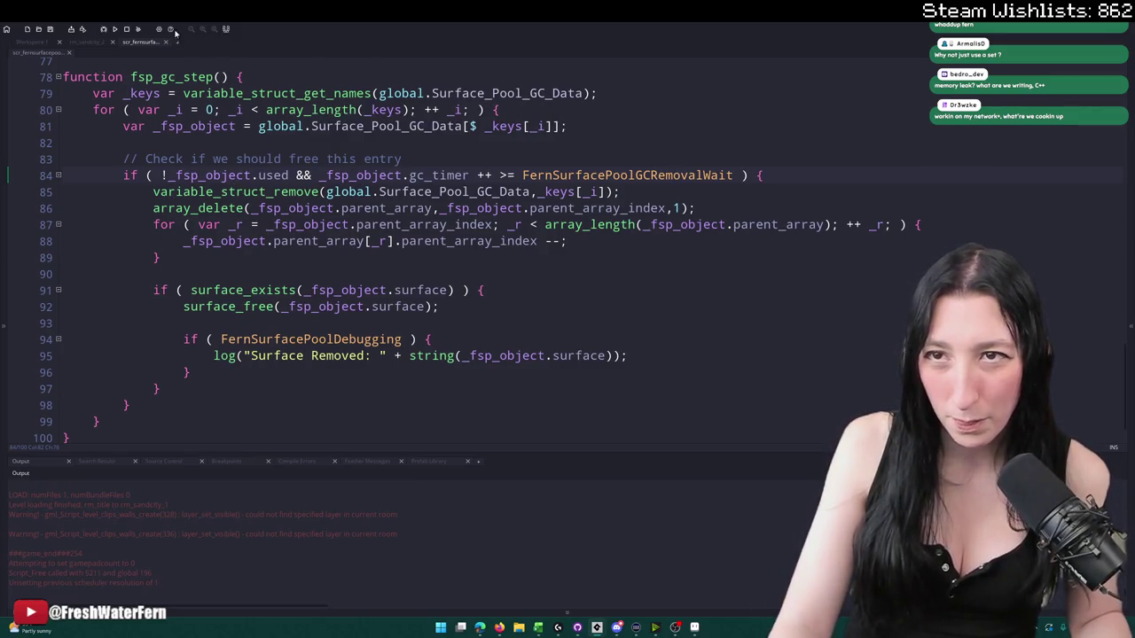
click(158, 29)
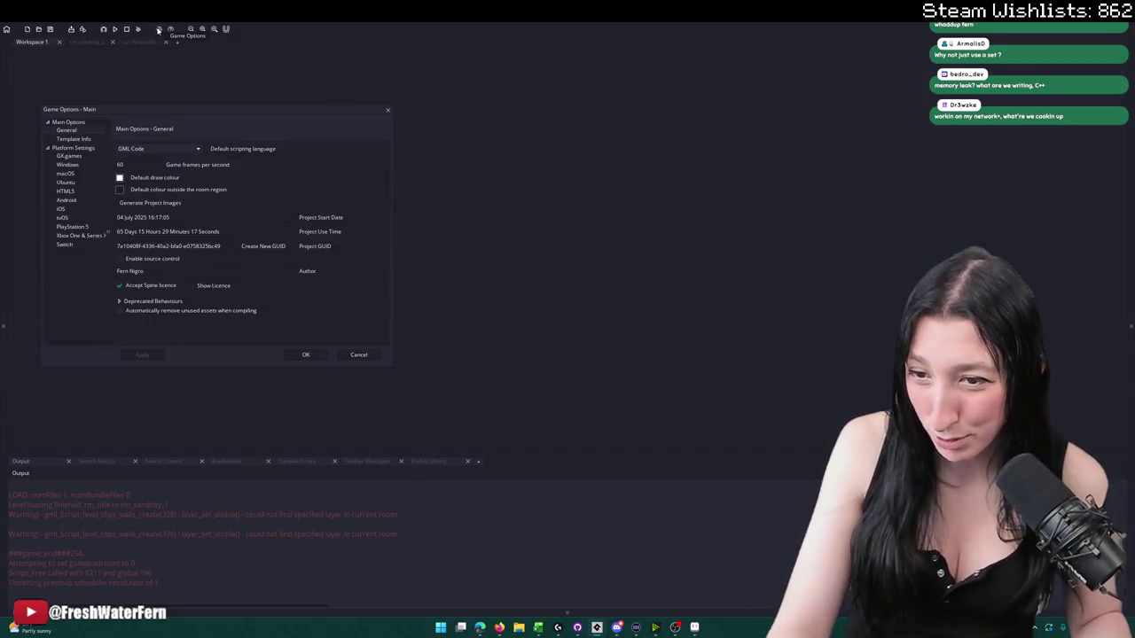
scroll(209, 530, up, 3)
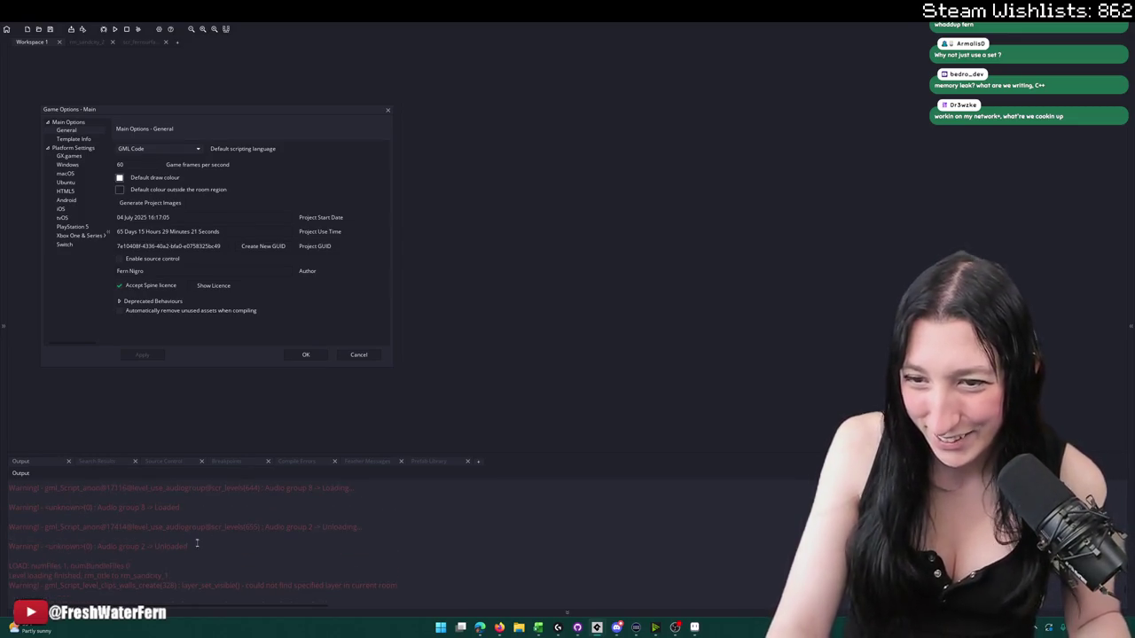
scroll(227, 525, up, 5)
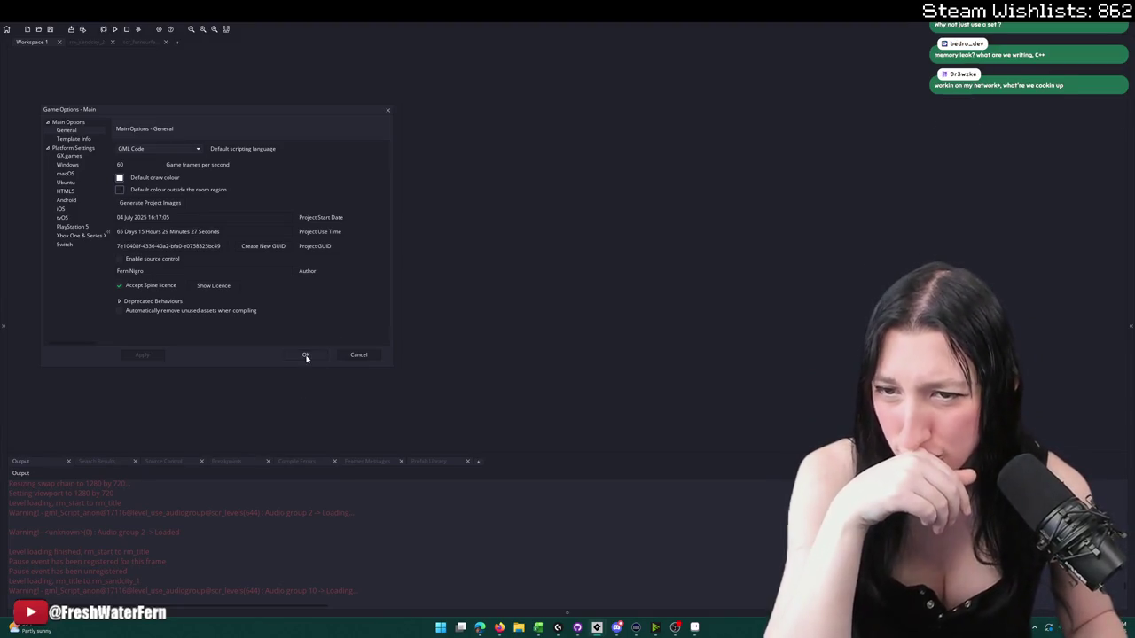
click(306, 354)
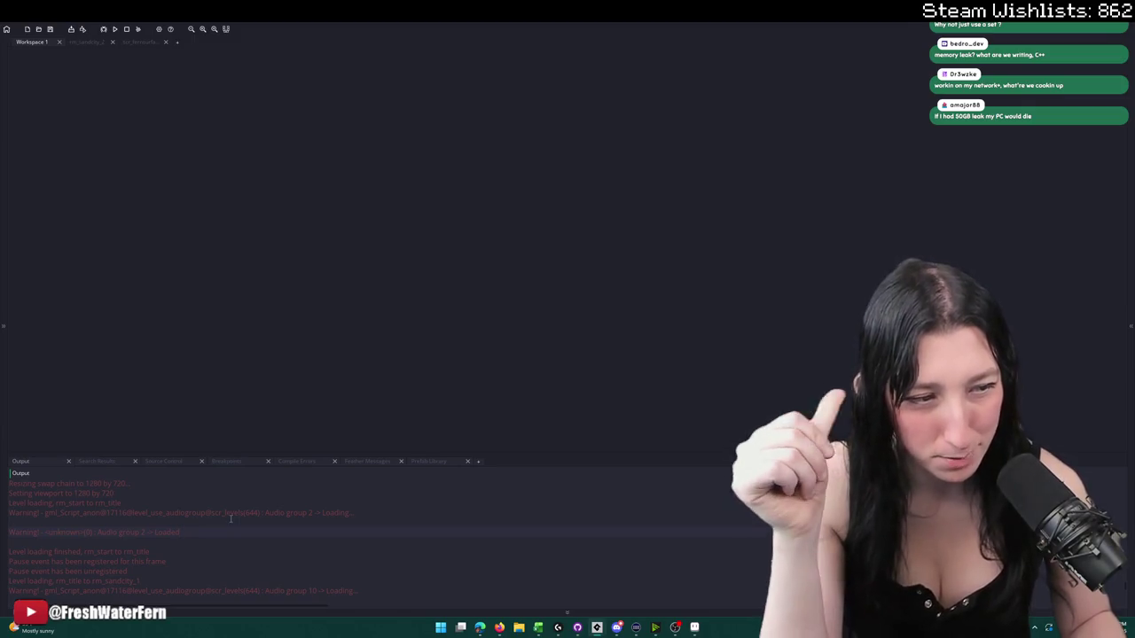
scroll(232, 603, up, 1)
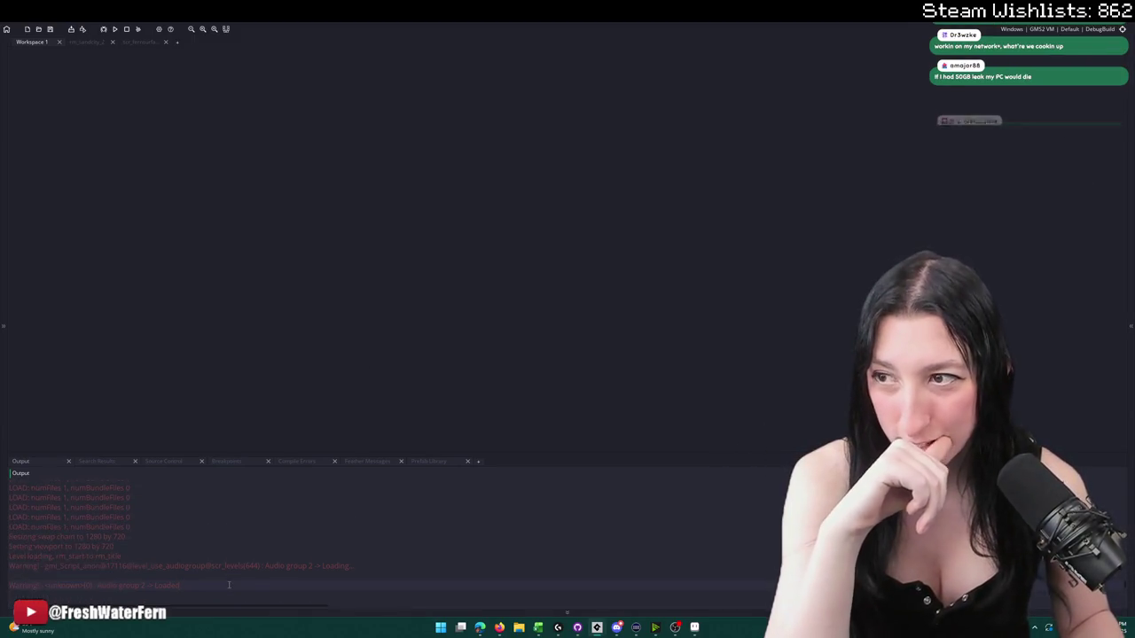
scroll(213, 523, up, 4)
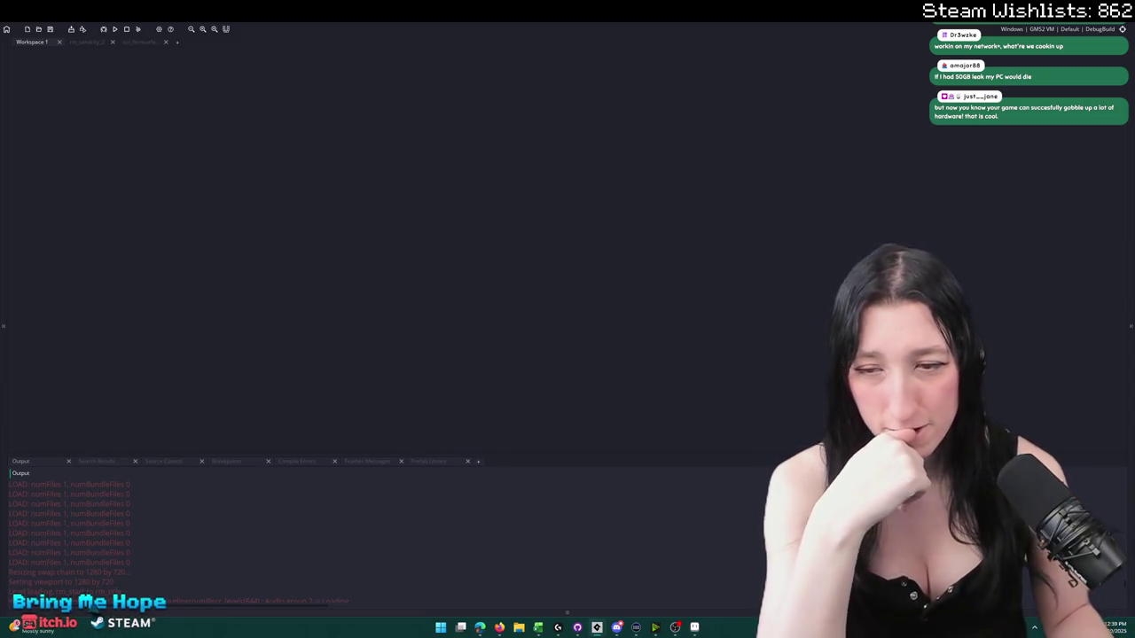
scroll(181, 585, down, 3)
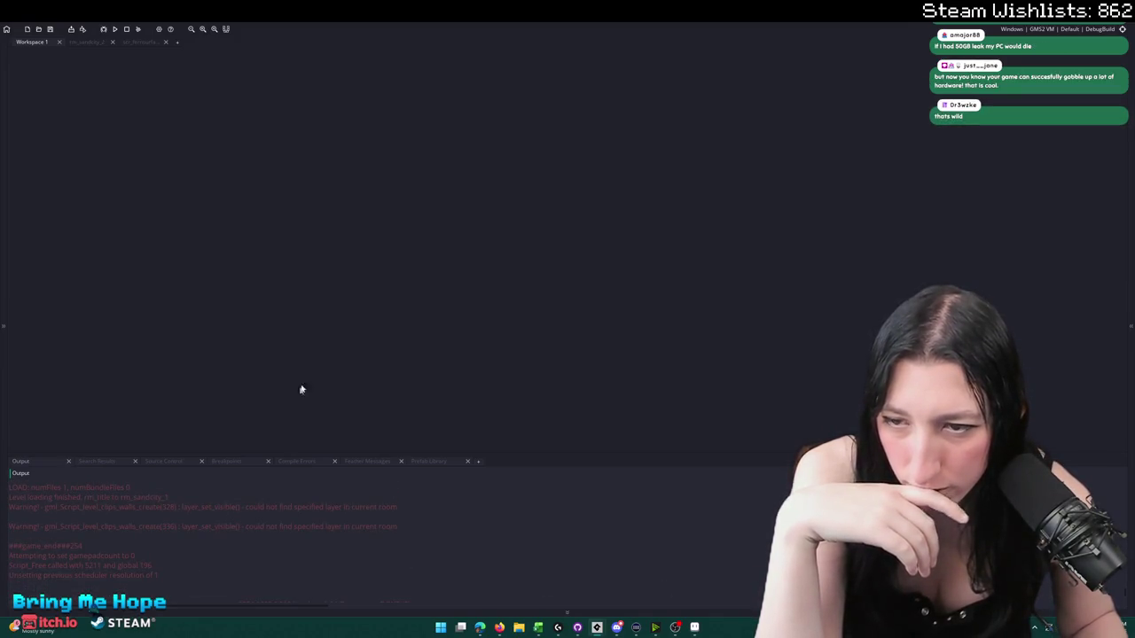
- Find and open the obj_level_audio object via Ctrl+T search
key(ctrl+t)
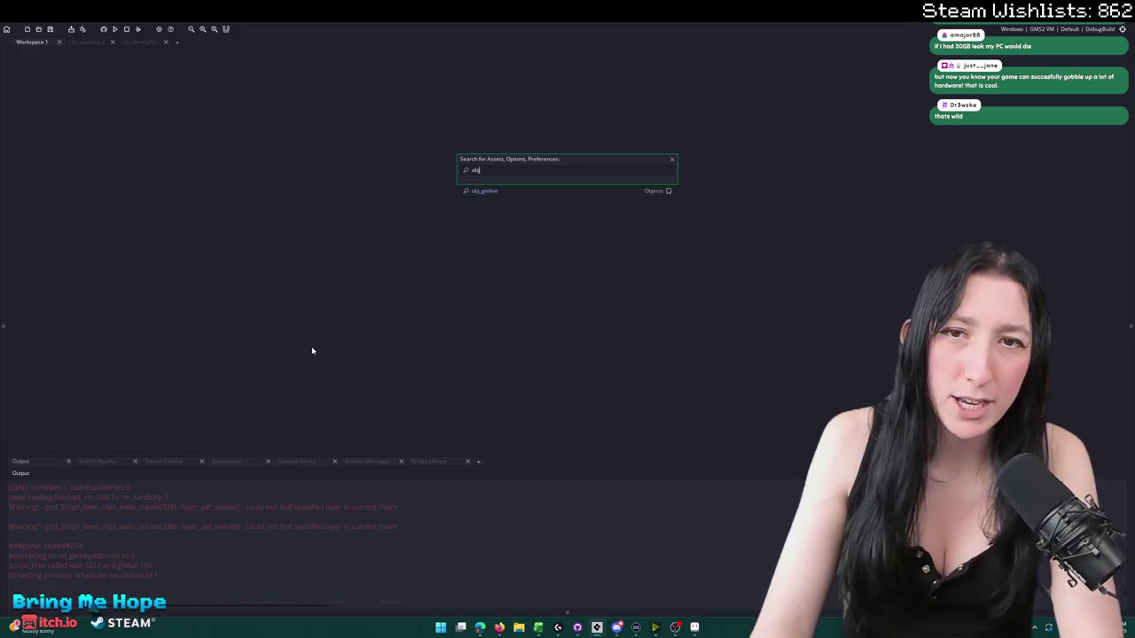
text(j_)
key(BackSpace)
text(a)
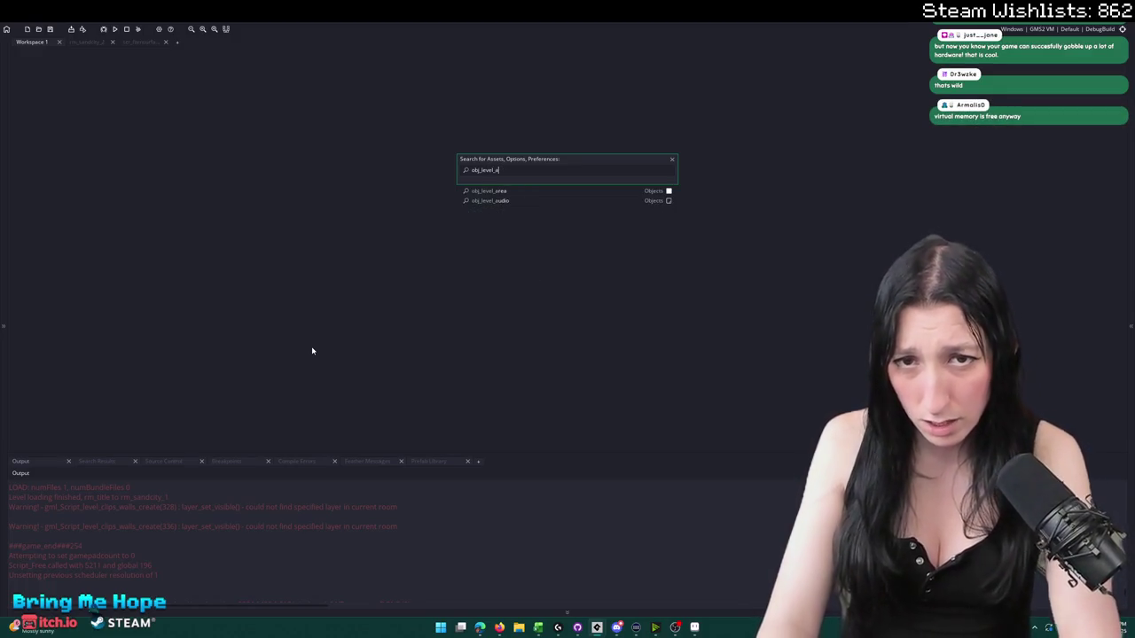
key(Down)
key(Return)
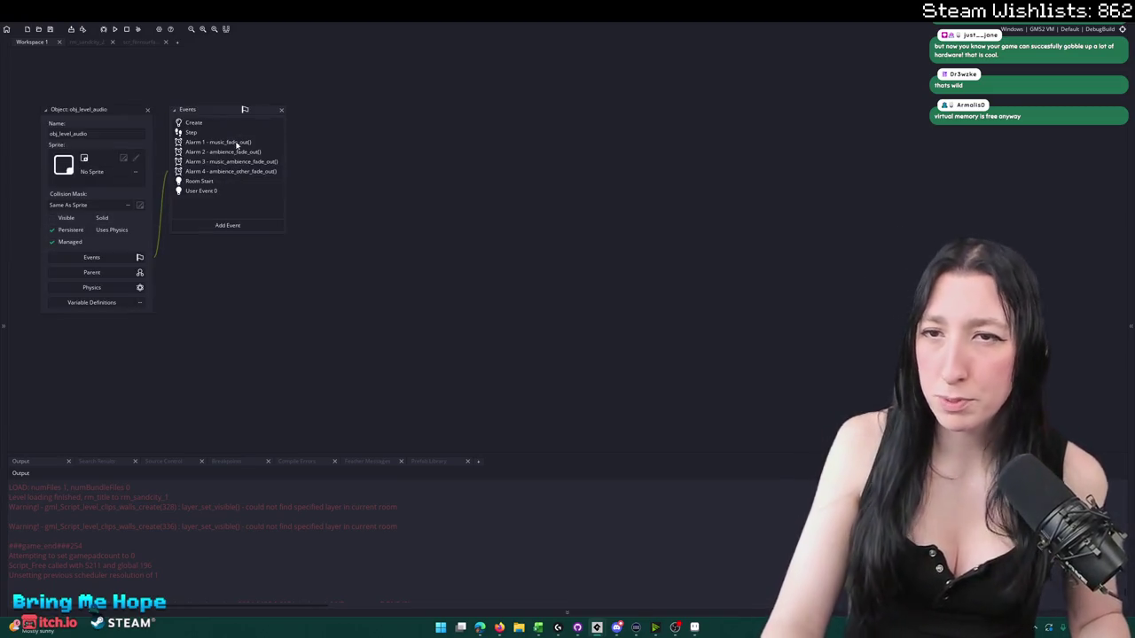
- Read through obj_level_audio's Step event code maximized, then close it
double_click(239, 133)
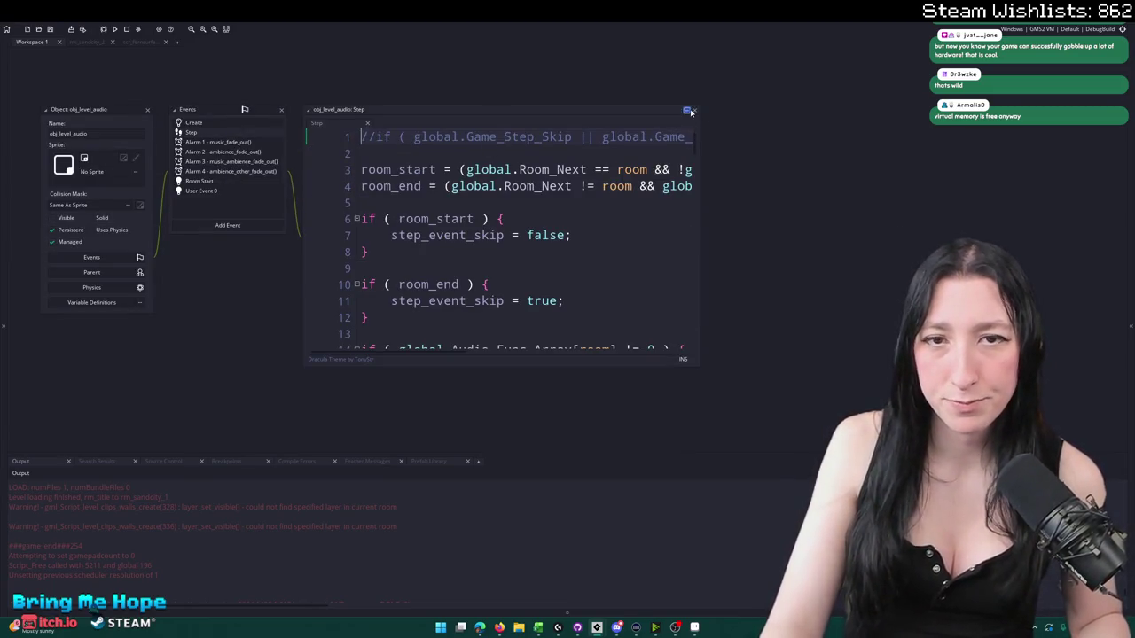
click(686, 109)
scroll(686, 109, down, 5)
scroll(142, 229, down, 20)
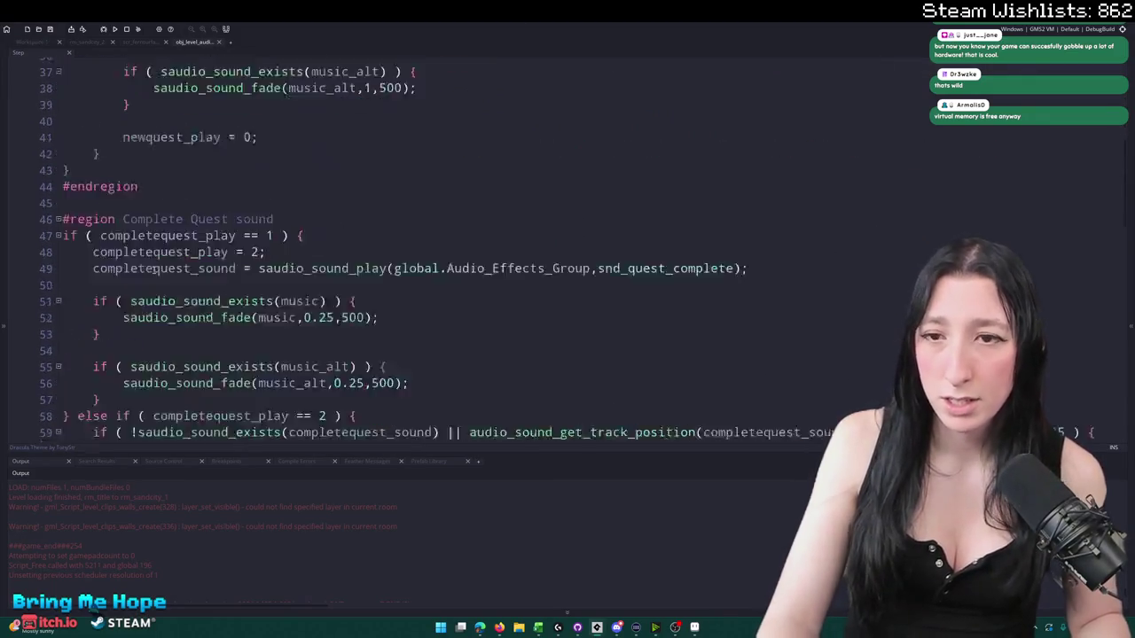
scroll(142, 229, down, 2)
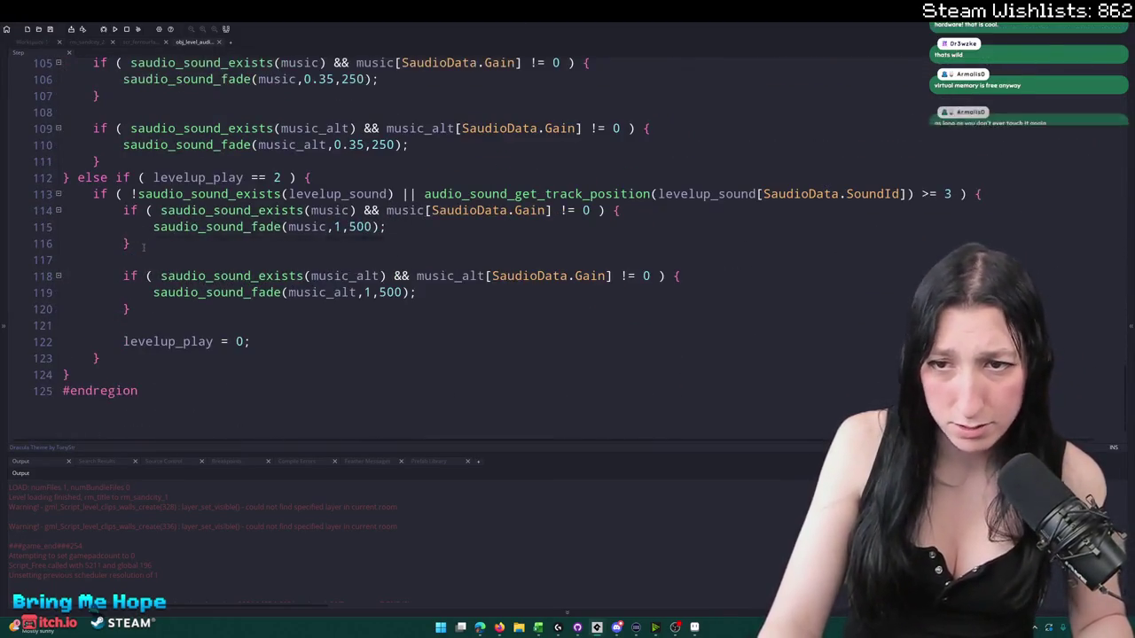
scroll(431, 102, up, 20)
scroll(430, 102, up, 2)
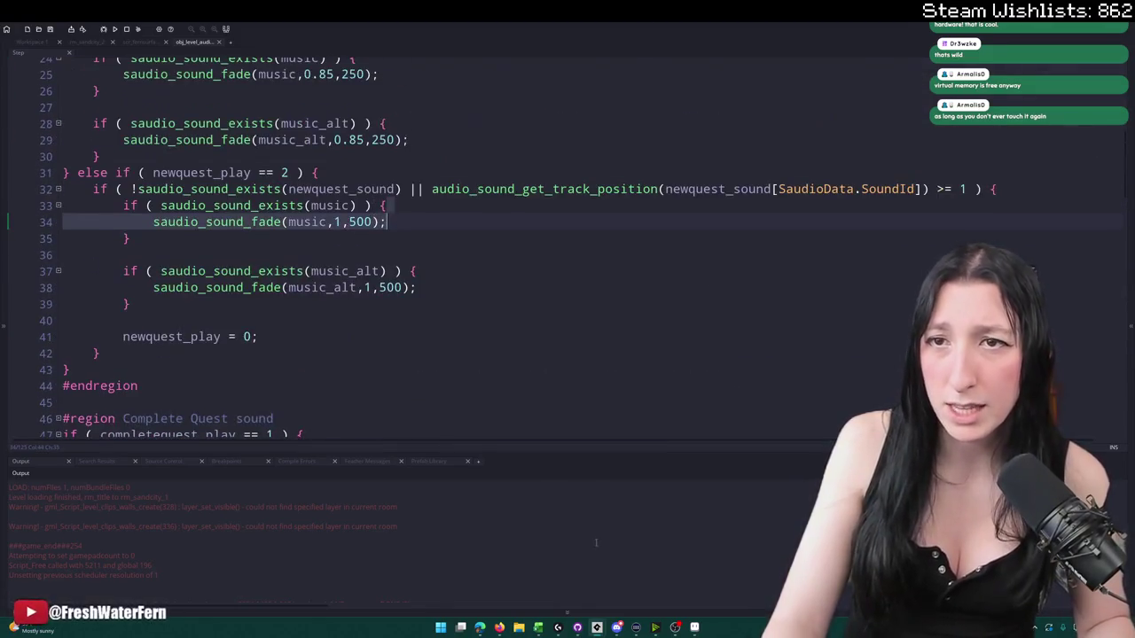
scroll(390, 286, up, 8)
click(242, 214)
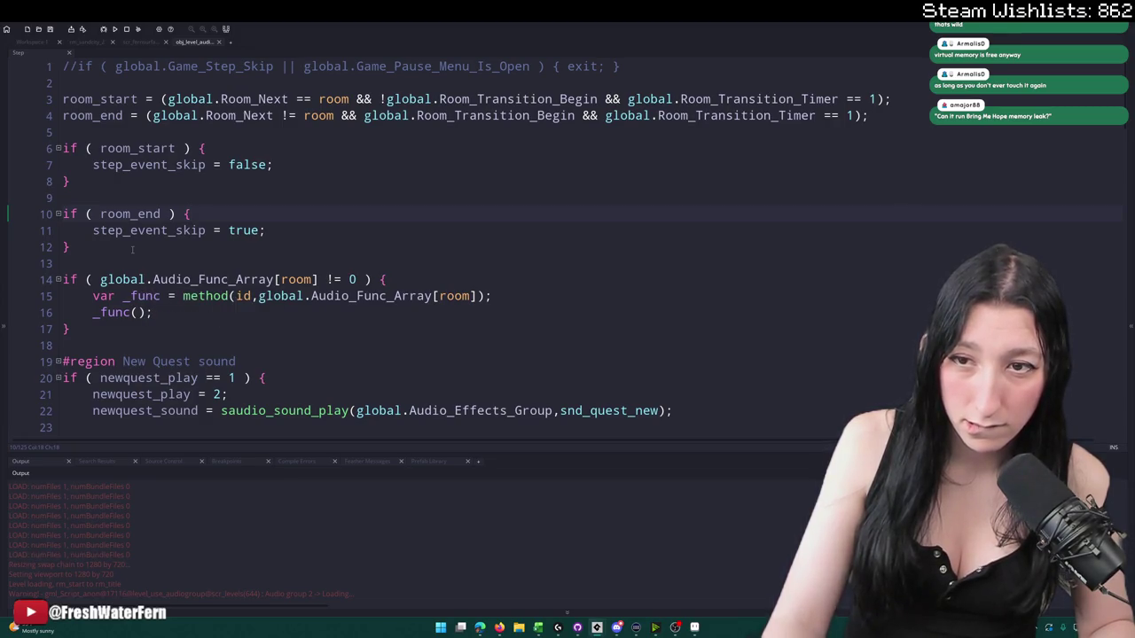
middle_click(191, 43)
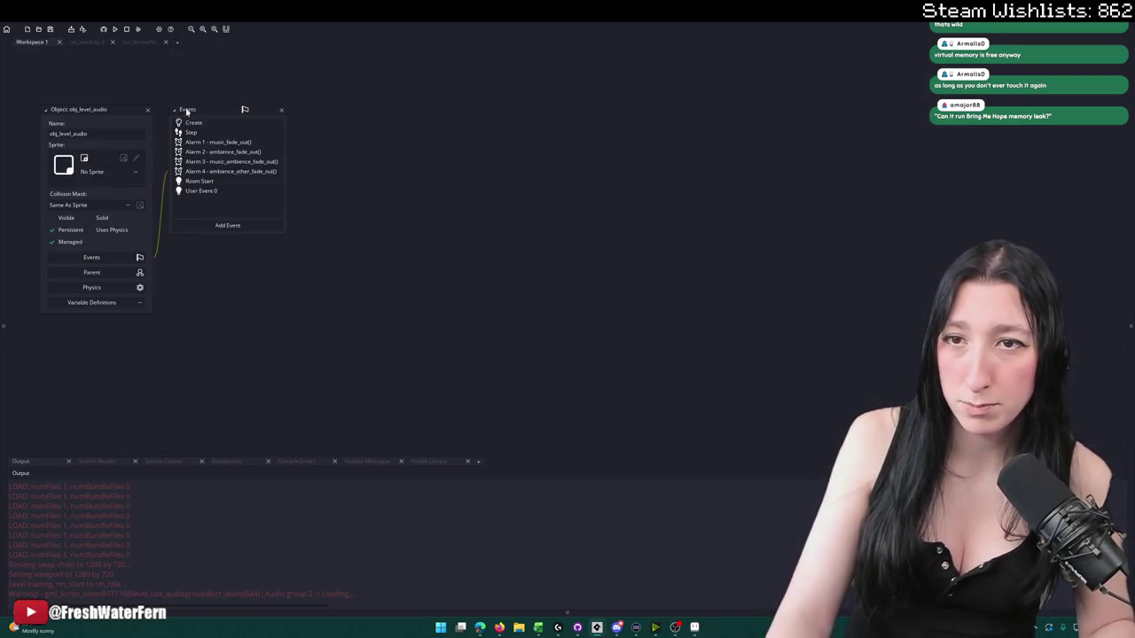
- Open User Event 0's code in a widened editor and read the music_fade_in function
double_click(201, 190)
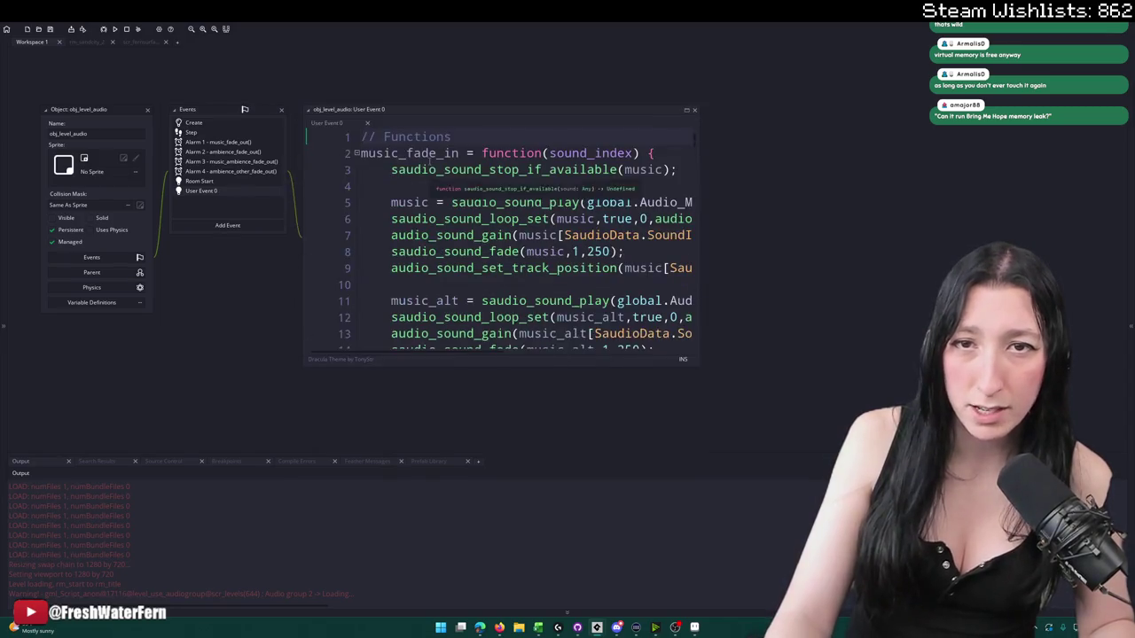
drag(701, 144, 997, 143)
scroll(486, 208, down, 1)
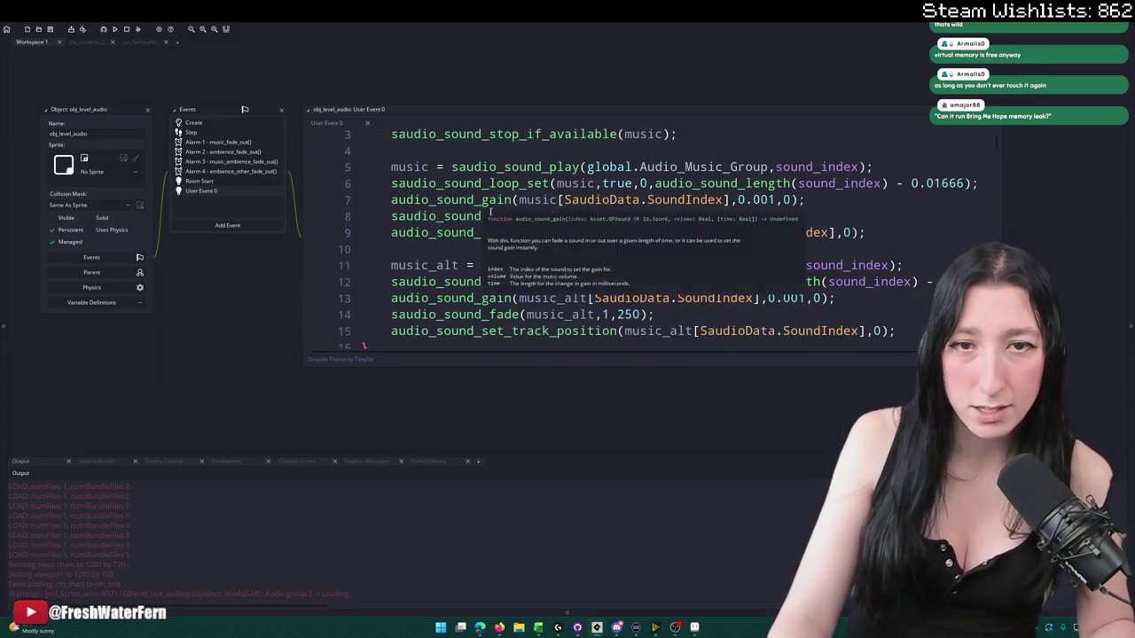
scroll(809, 219, up, 1)
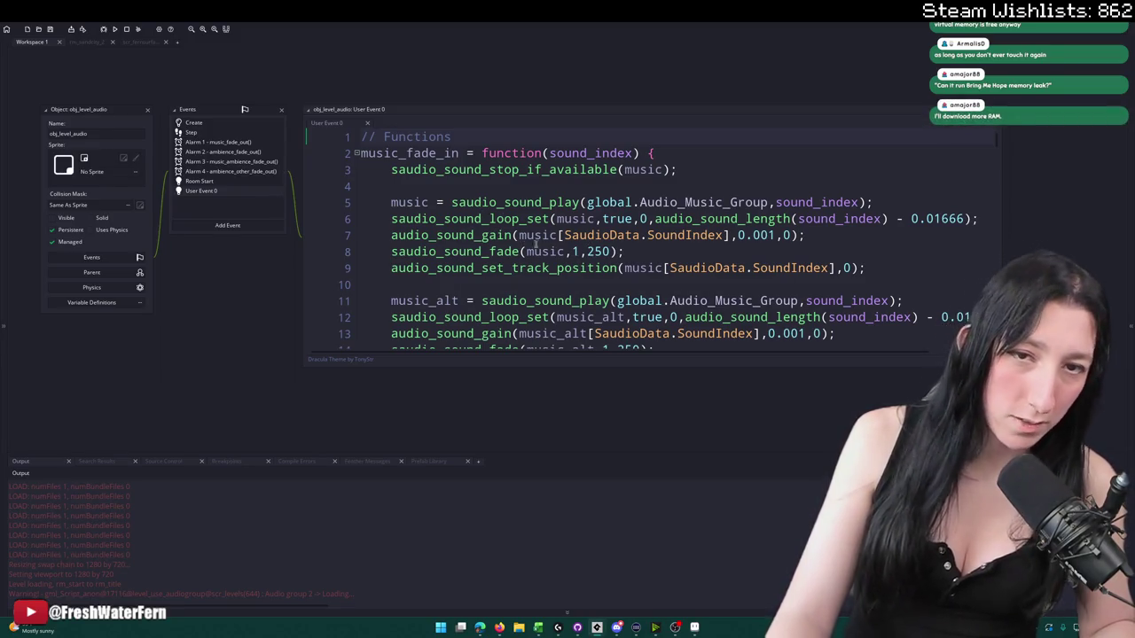
scroll(528, 251, down, 2)
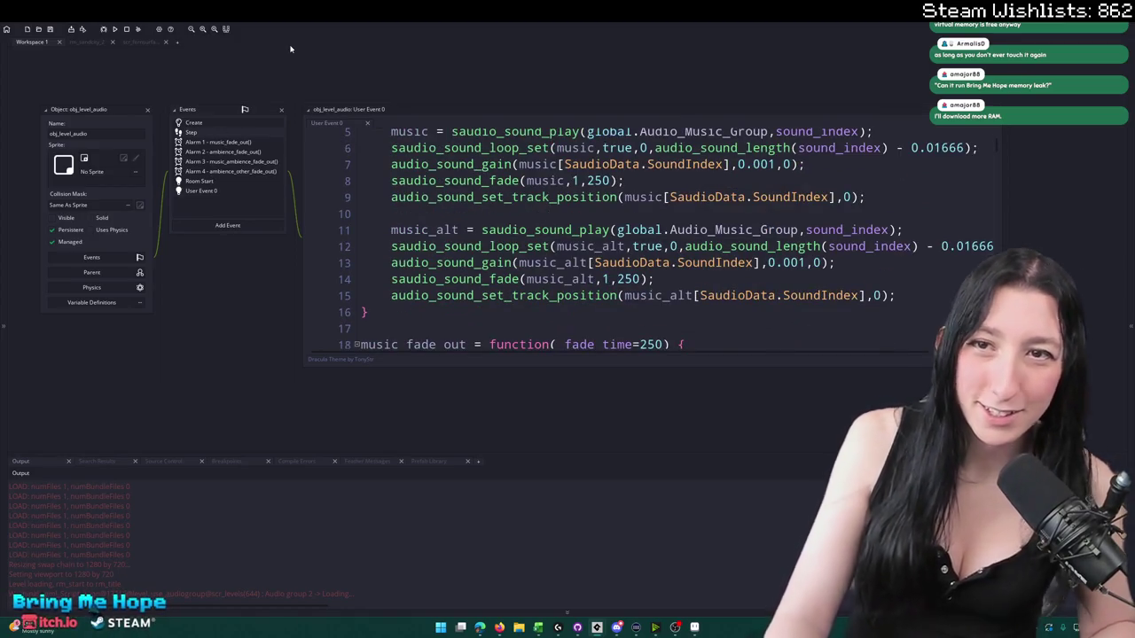
key(ctrl+t)
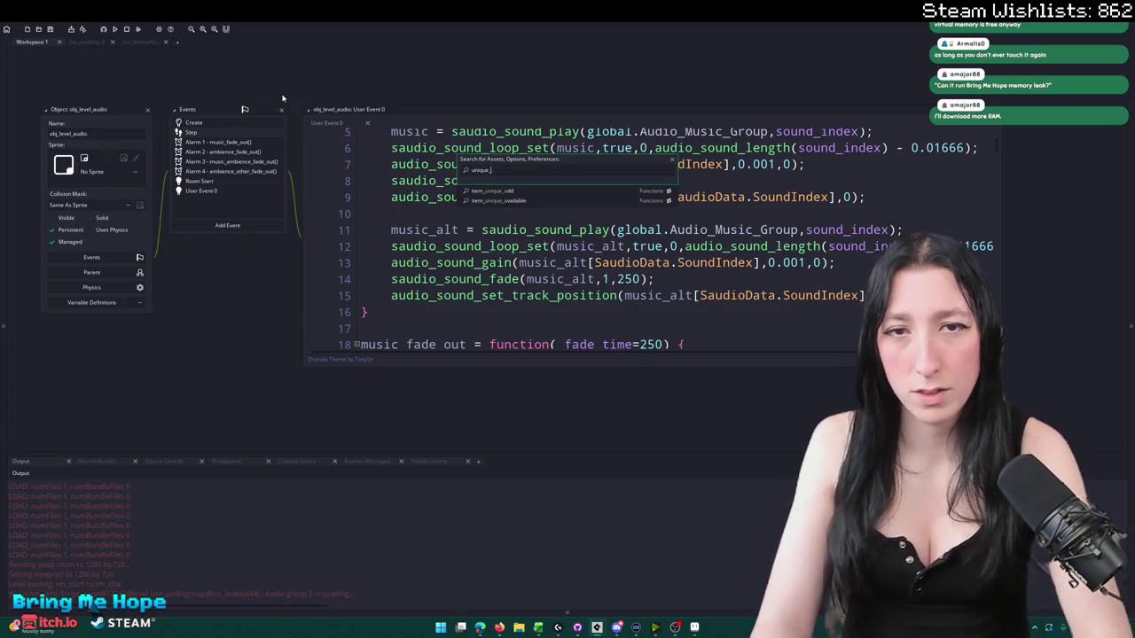
- Open the scr_audio_unique script maximized and scroll to the rm_title audio code
key(BackSpace)
key(BackSpace)
key(BackSpace)
text(audio_un)
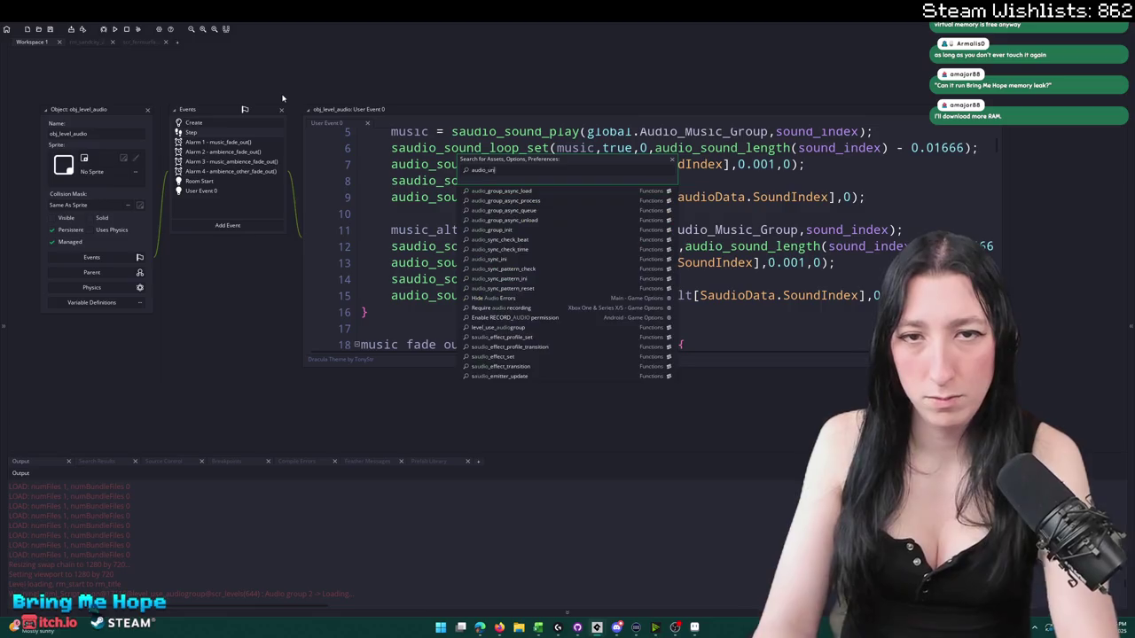
text(ique)
key(Return)
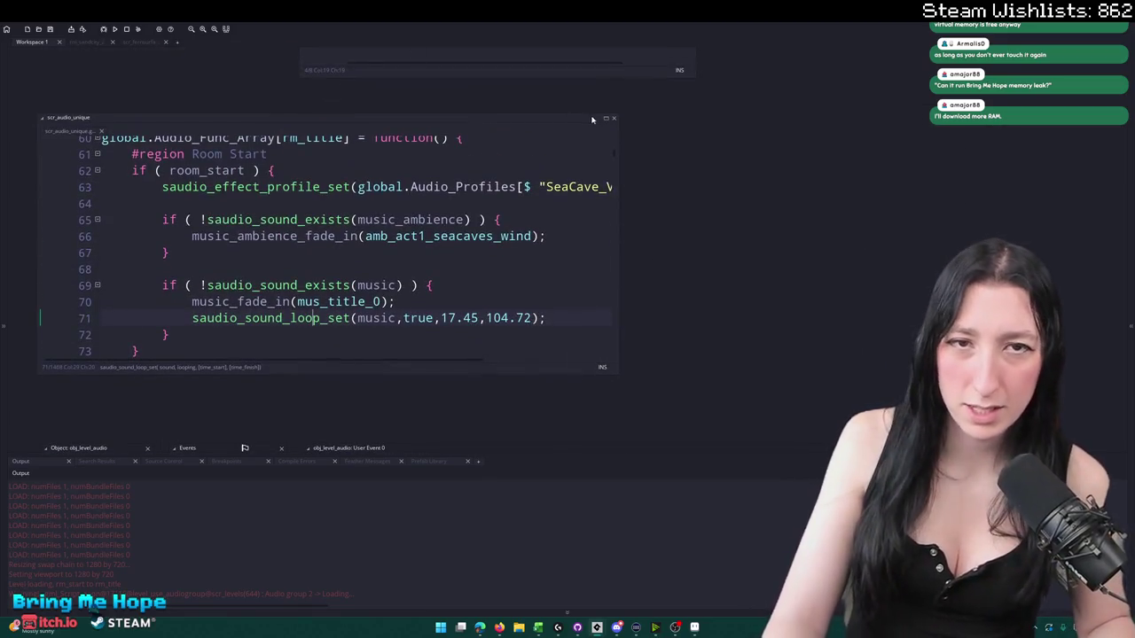
click(606, 118)
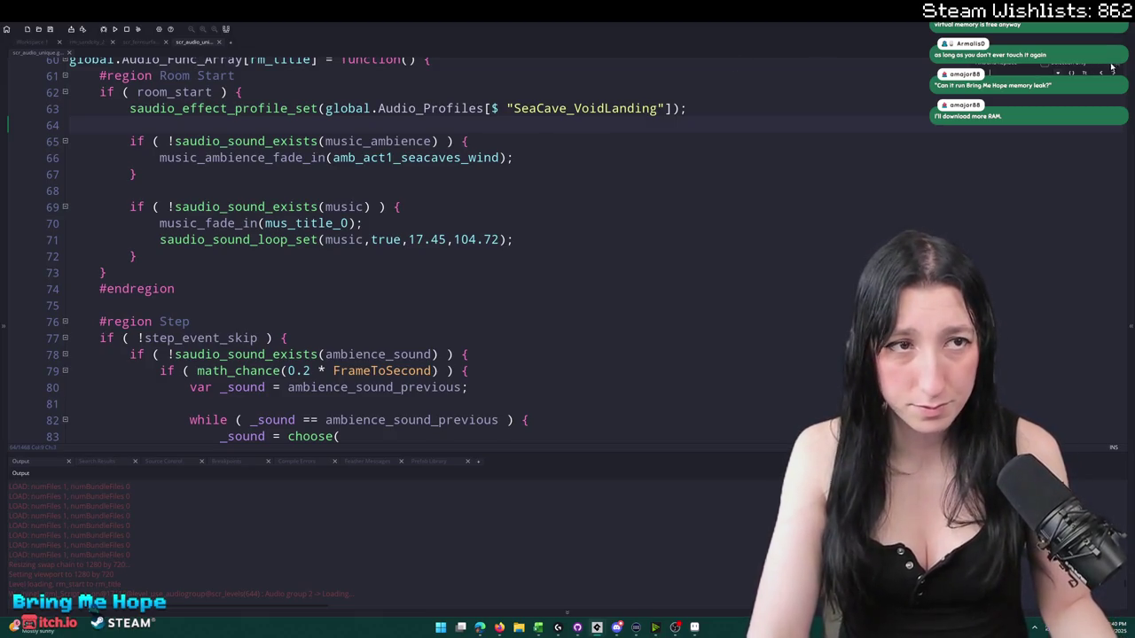
scroll(446, 242, up, 1)
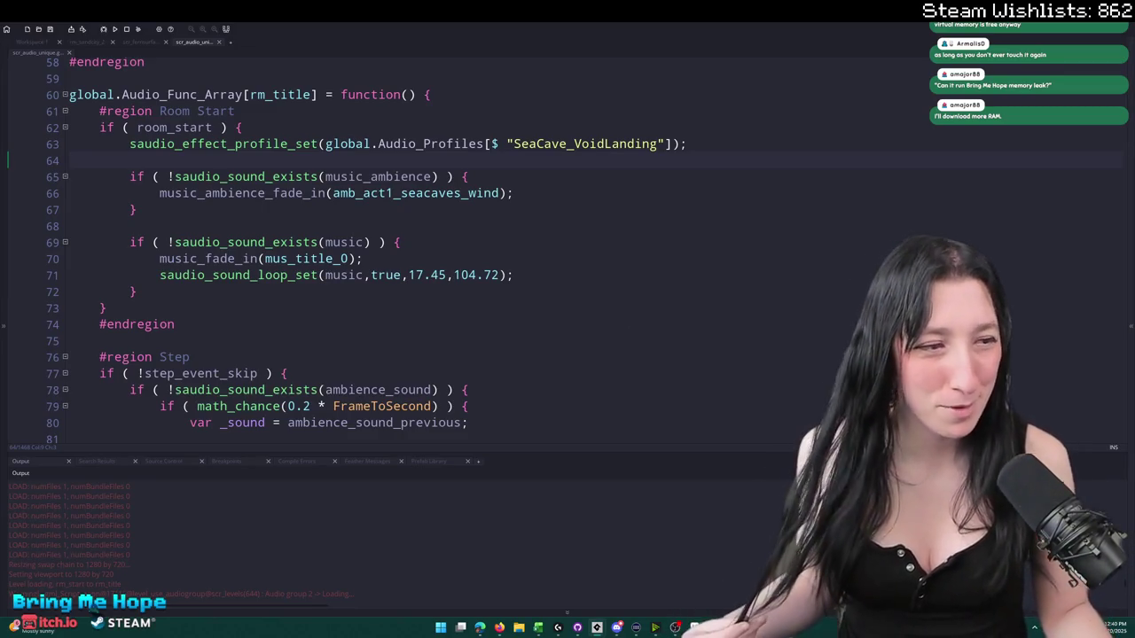
scroll(509, 338, up, 1)
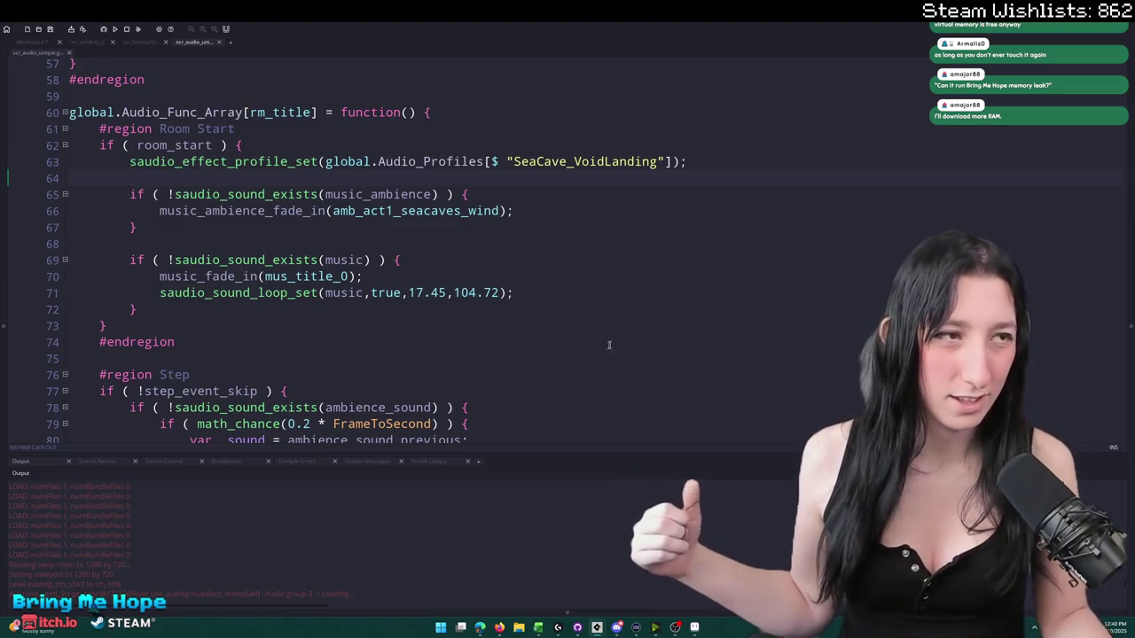
- Jump from line 71 to the saudio_sound_loop_set definition and inspect its time_start parameter
click(529, 212)
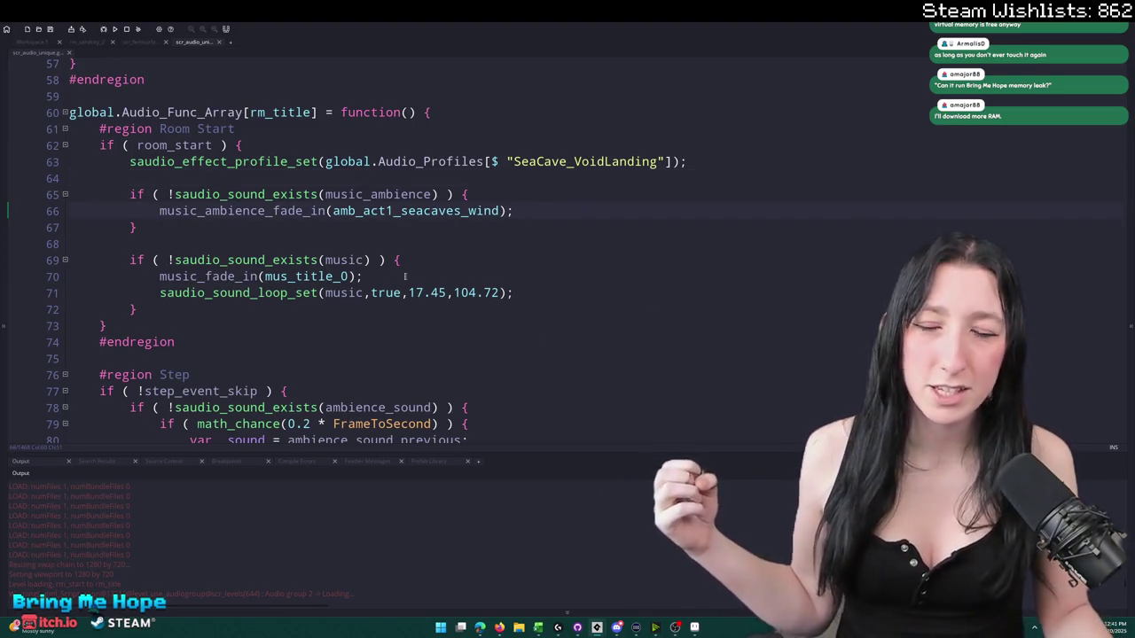
click(213, 275)
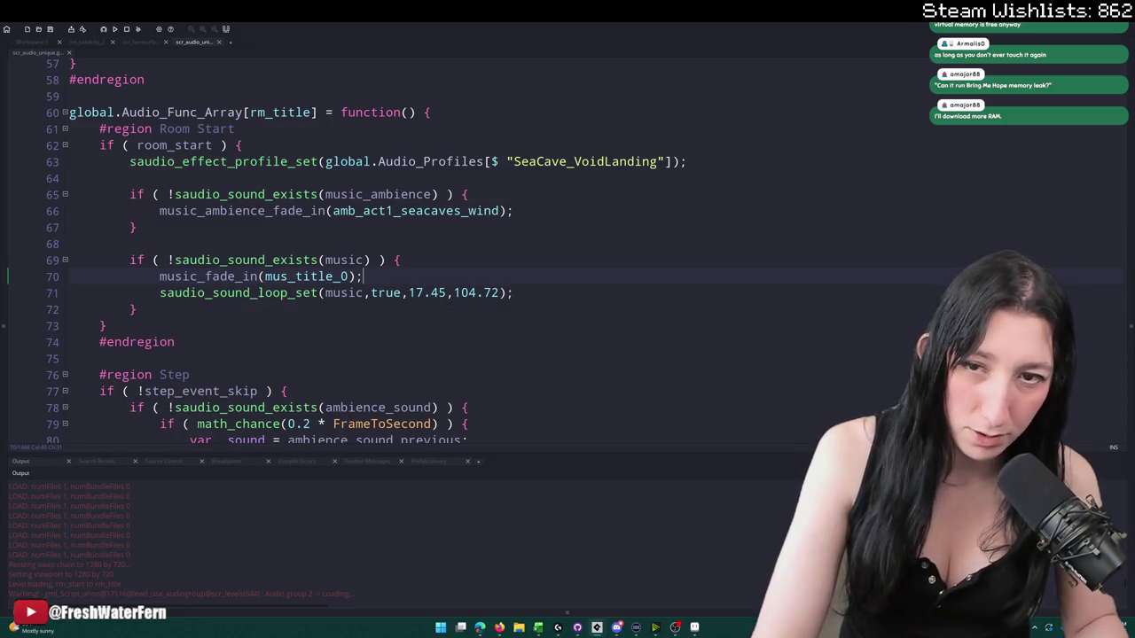
middle_click(258, 293)
click(479, 99)
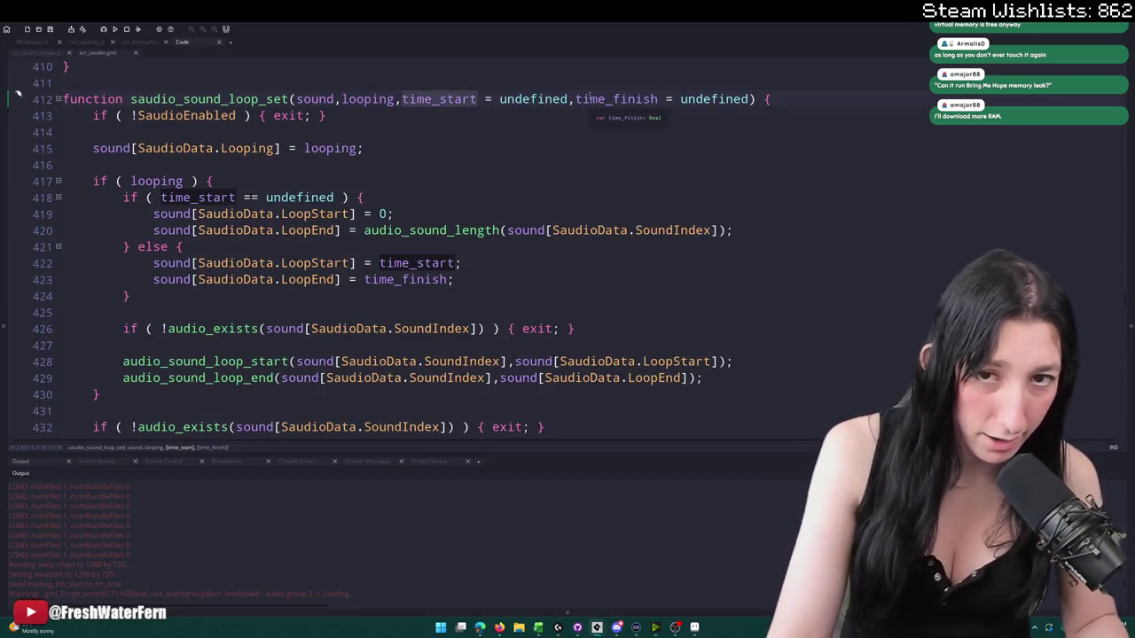
click(658, 99)
drag(355, 263, 153, 263)
key(shift+F3)
key(shift+F3)
key(shift+F3)
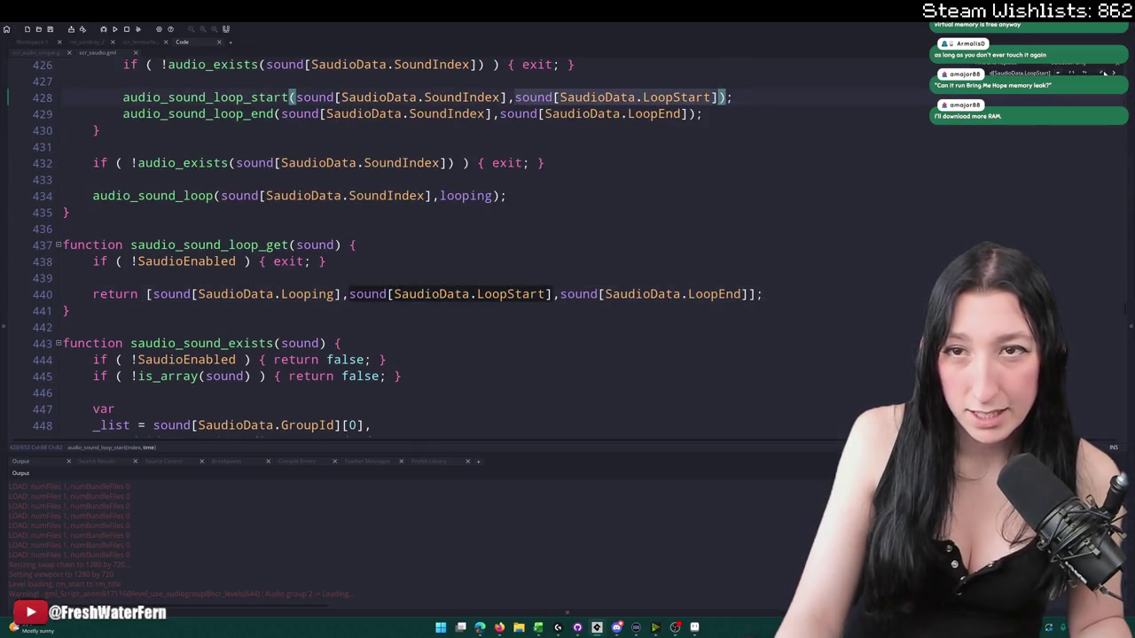
key(shift+F3)
key(shift+F3)
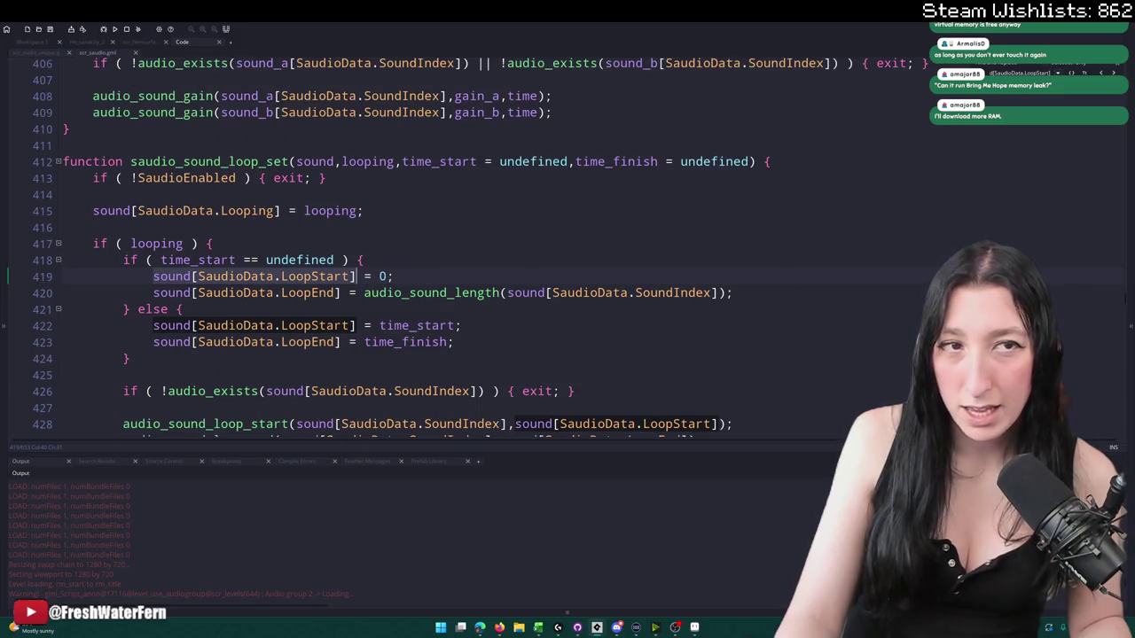
key(shift+F3)
key(shift+F3)
scroll(701, 283, up, 2)
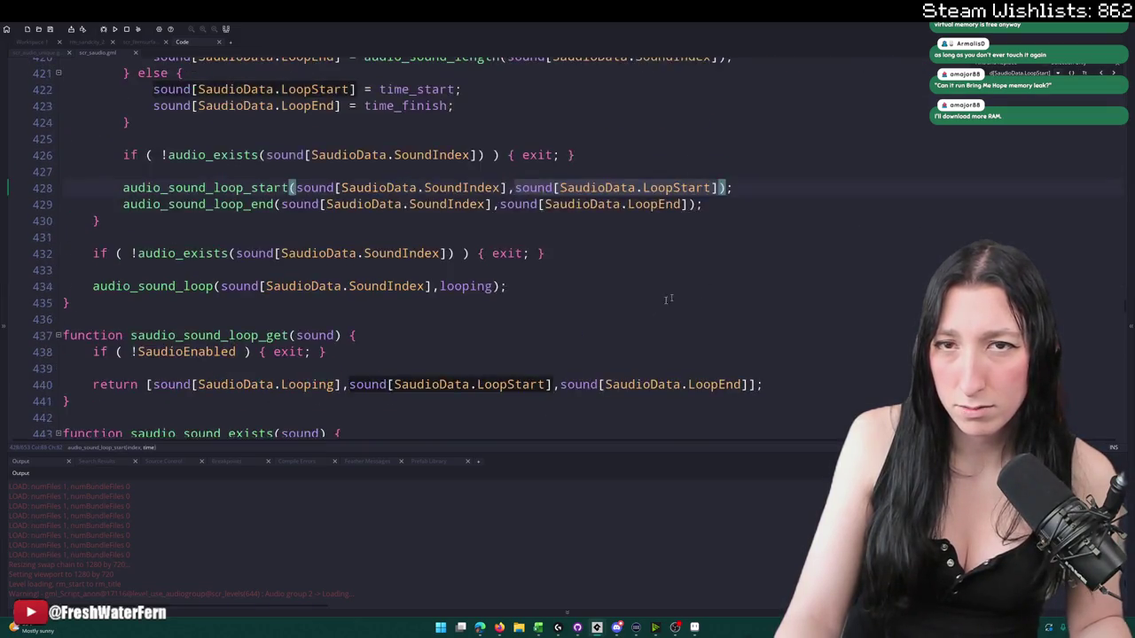
scroll(707, 284, up, 6)
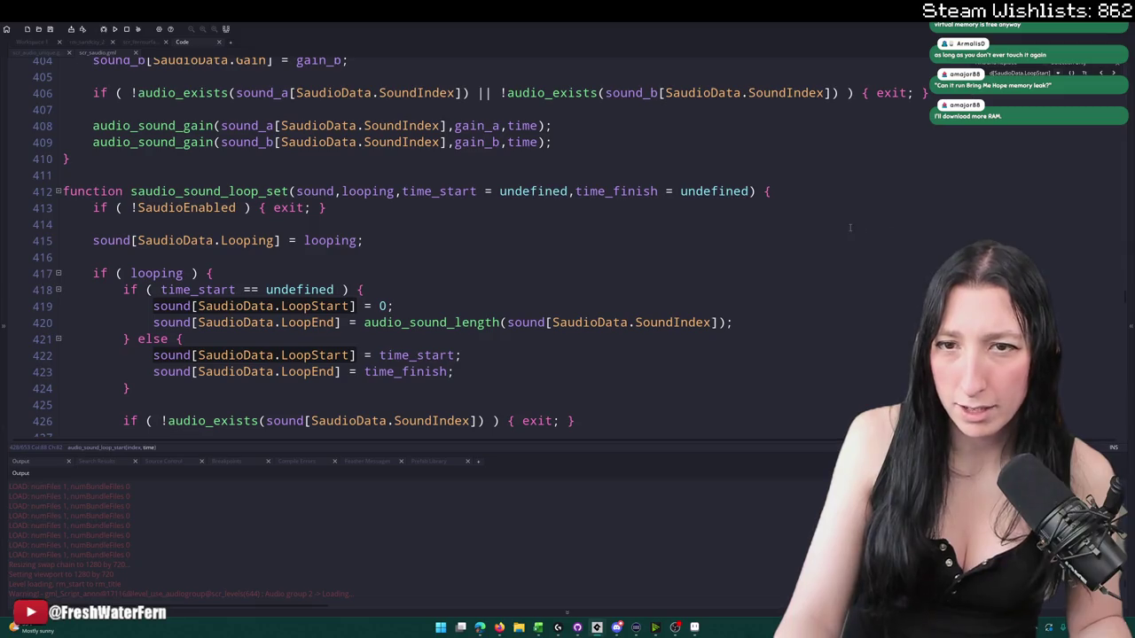
scroll(849, 228, down, 2)
scroll(612, 261, down, 2)
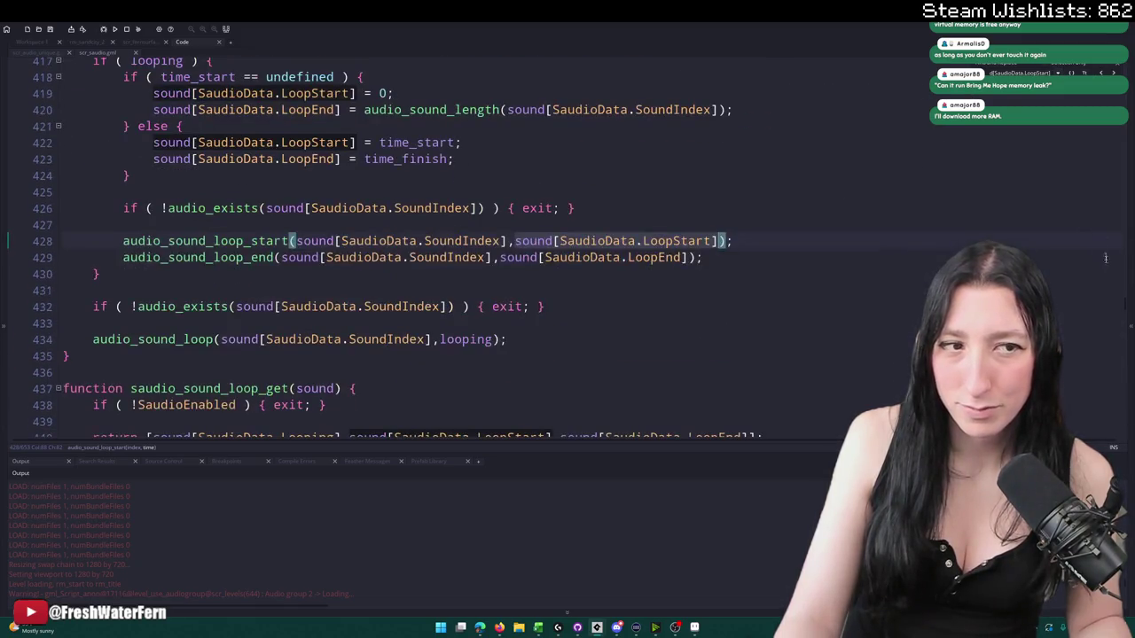
drag(1127, 307, 1093, 396)
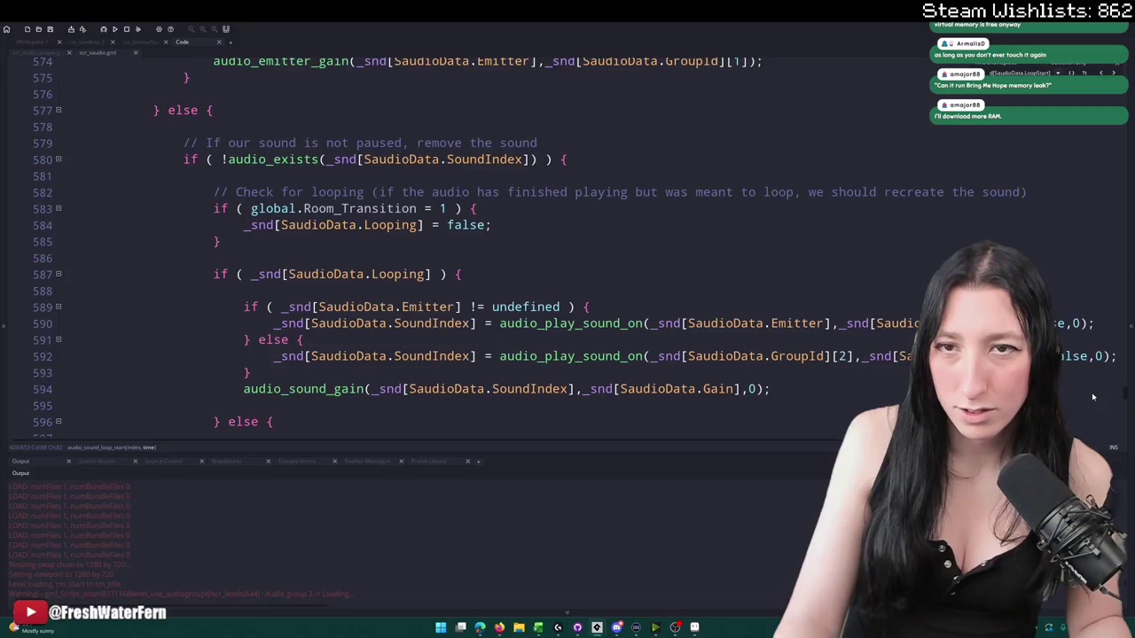
scroll(1066, 376, down, 2)
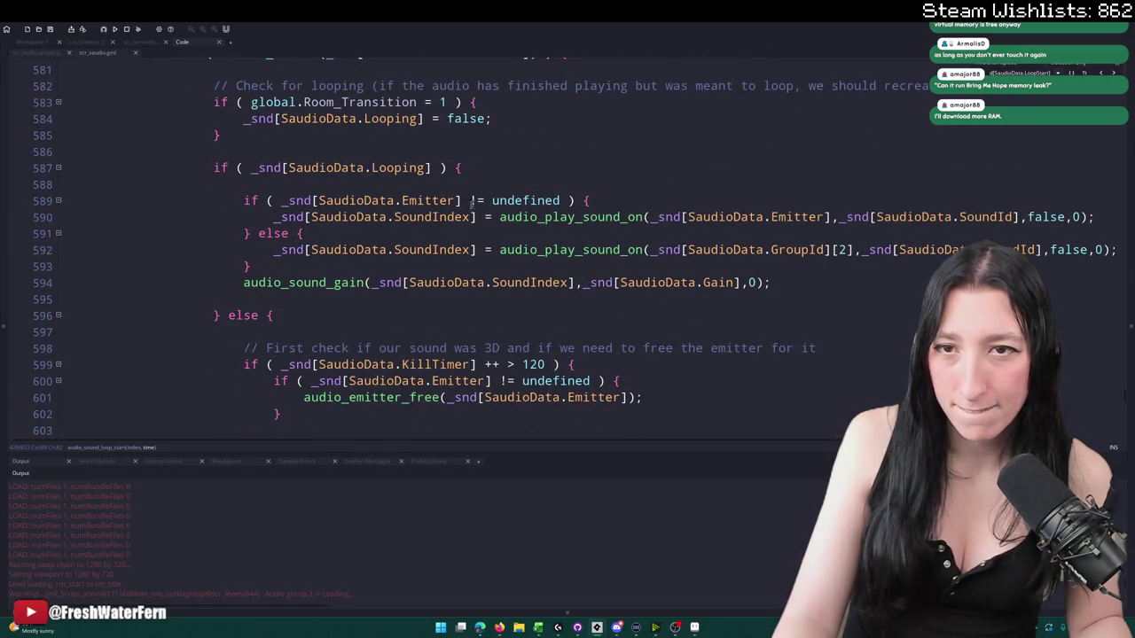
scroll(574, 204, up, 1)
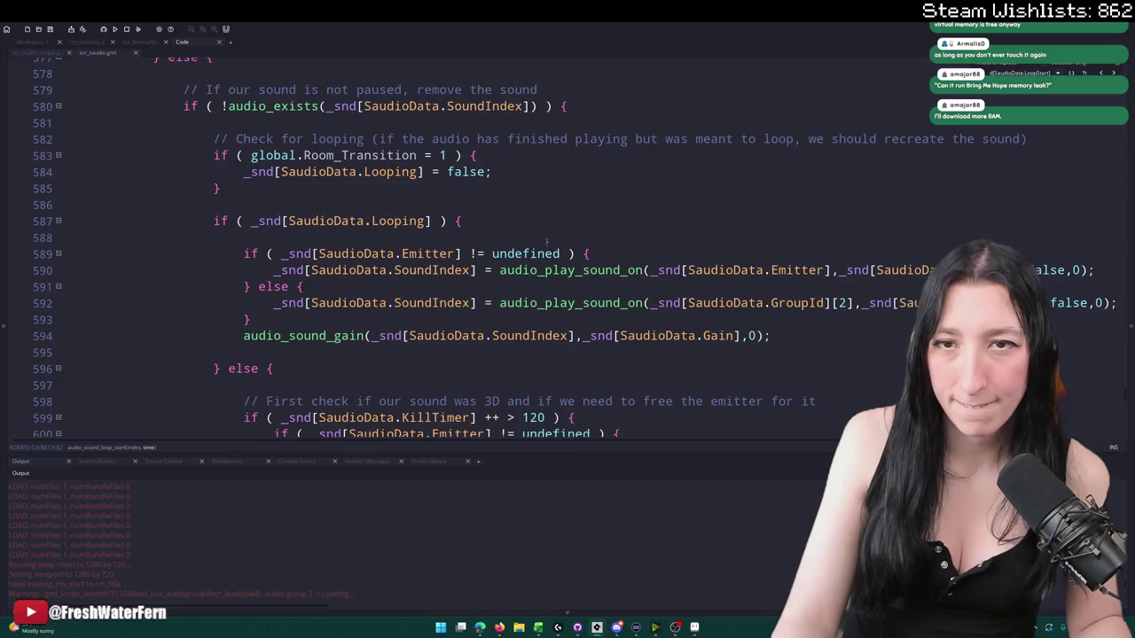
scroll(612, 225, up, 1)
scroll(493, 254, up, 14)
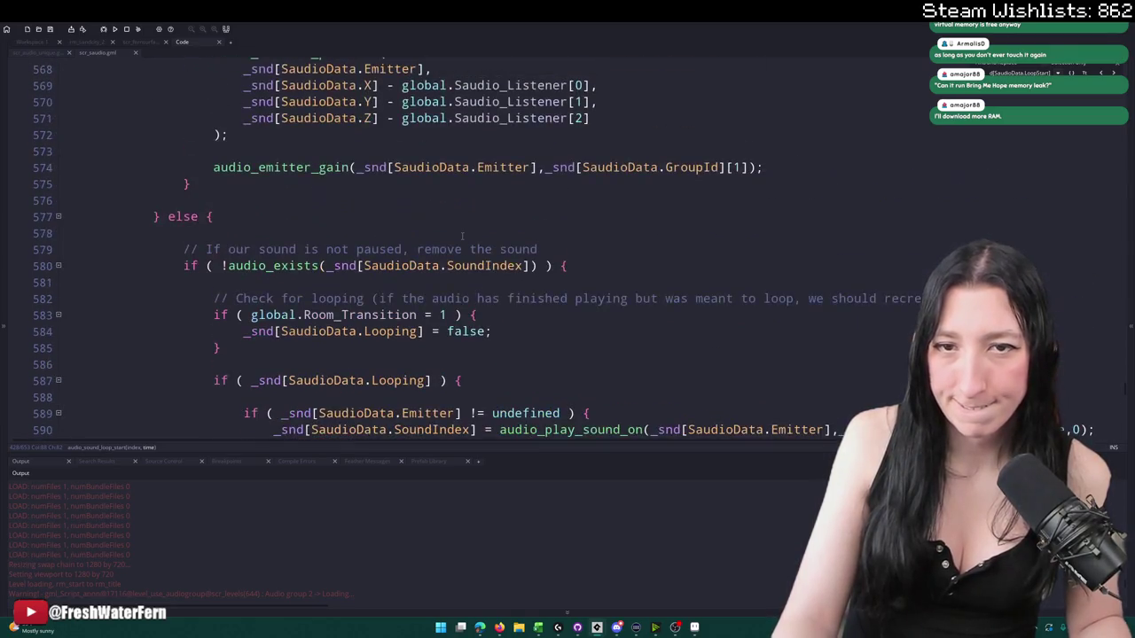
scroll(443, 210, down, 4)
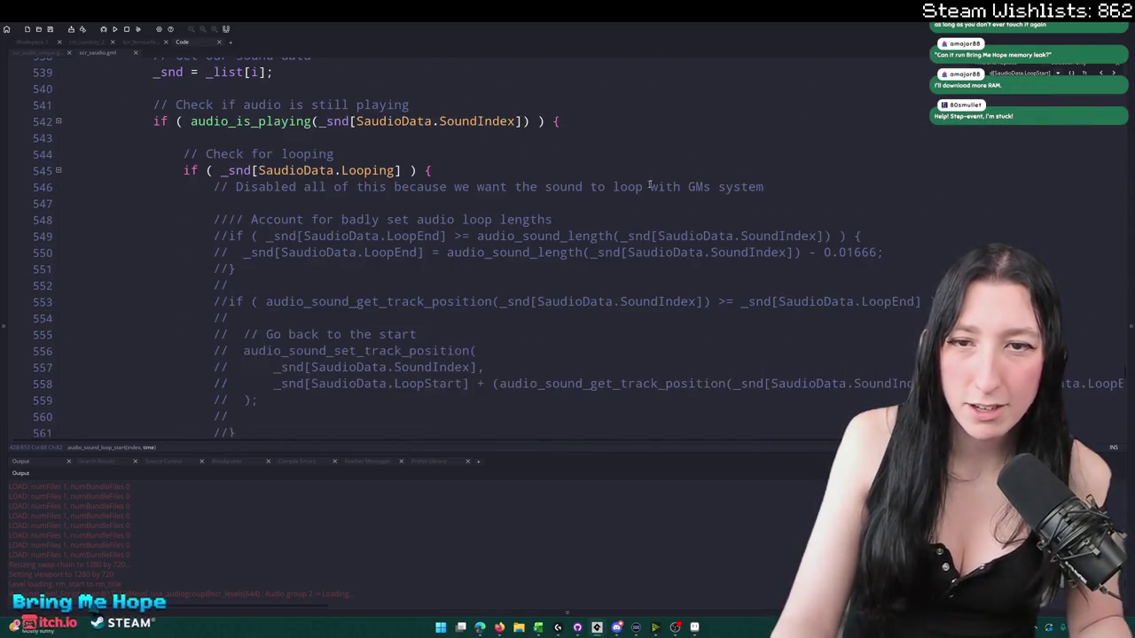
scroll(297, 266, up, 1)
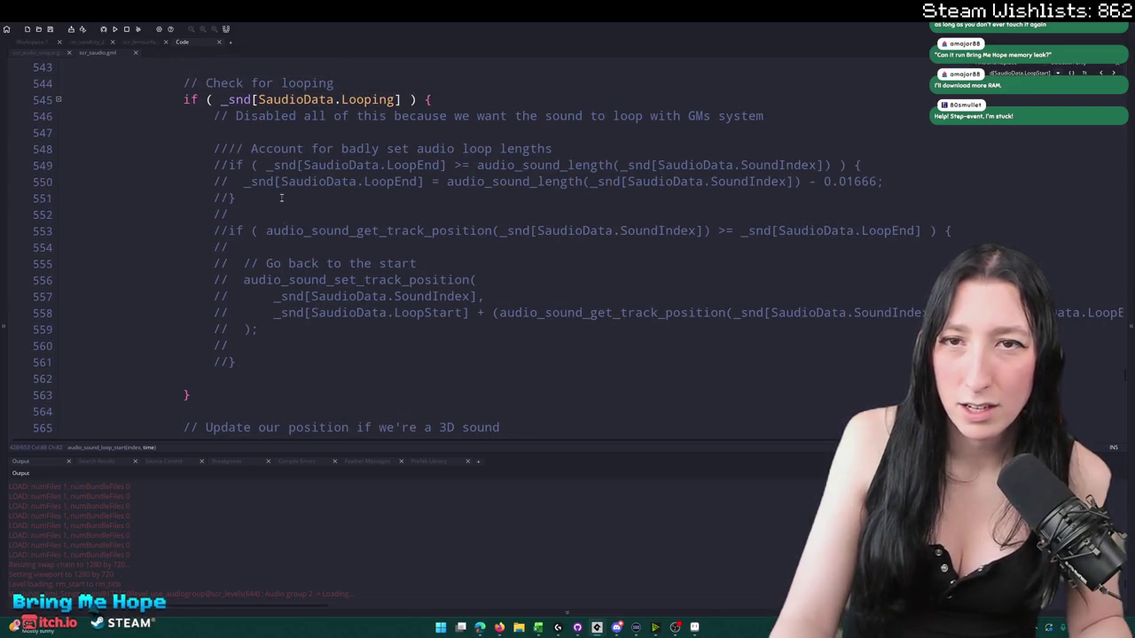
click(522, 115)
- Insert an audio_sound_loop_start() call on line 547 via autocomplete and open its manual page
click(508, 142)
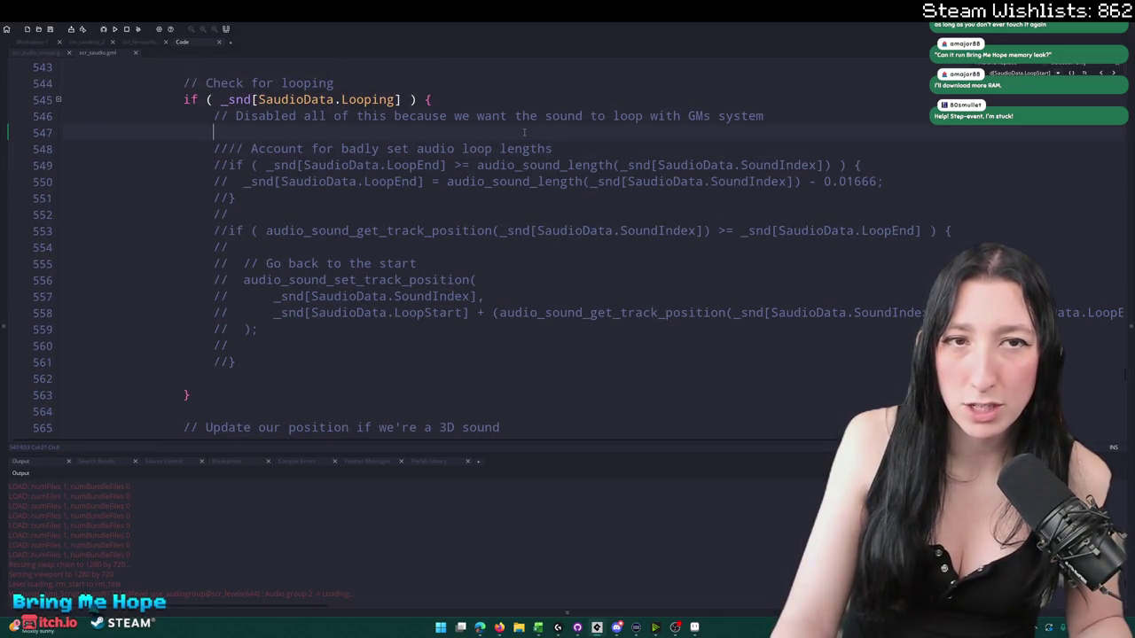
scroll(535, 131, up, 1)
click(550, 133)
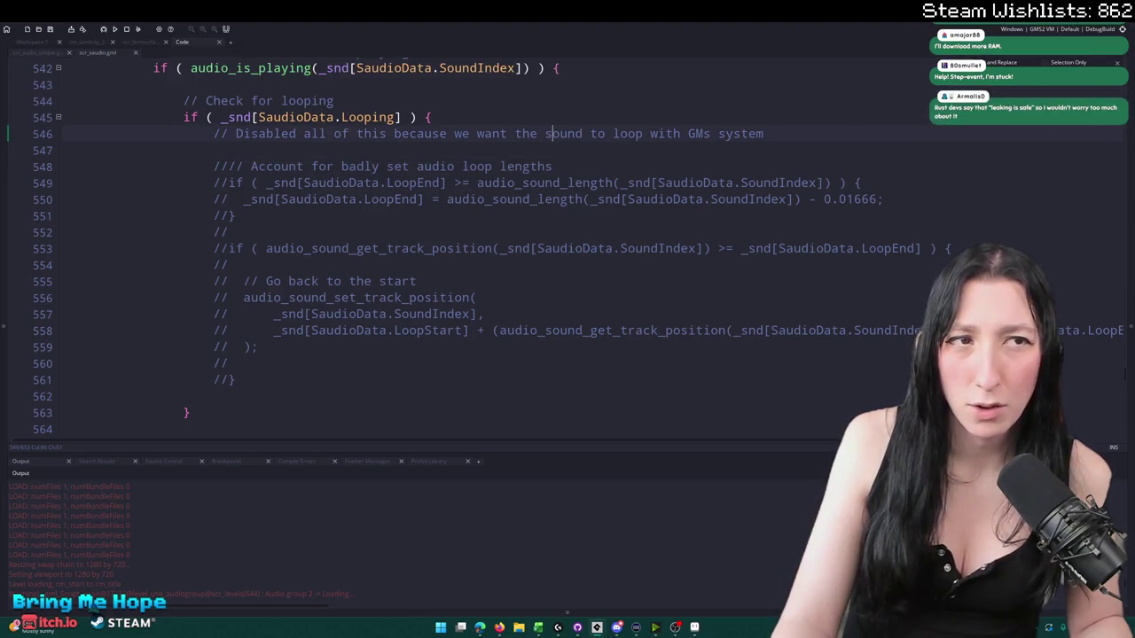
drag(479, 455, 479, 530)
scroll(476, 351, down, 4)
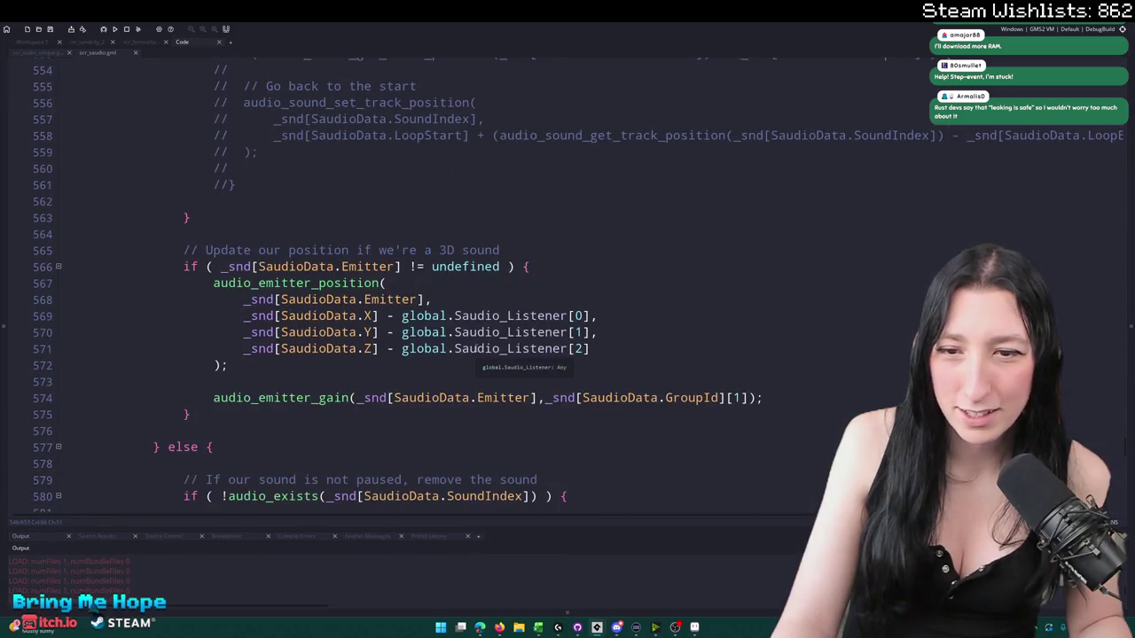
scroll(477, 350, up, 6)
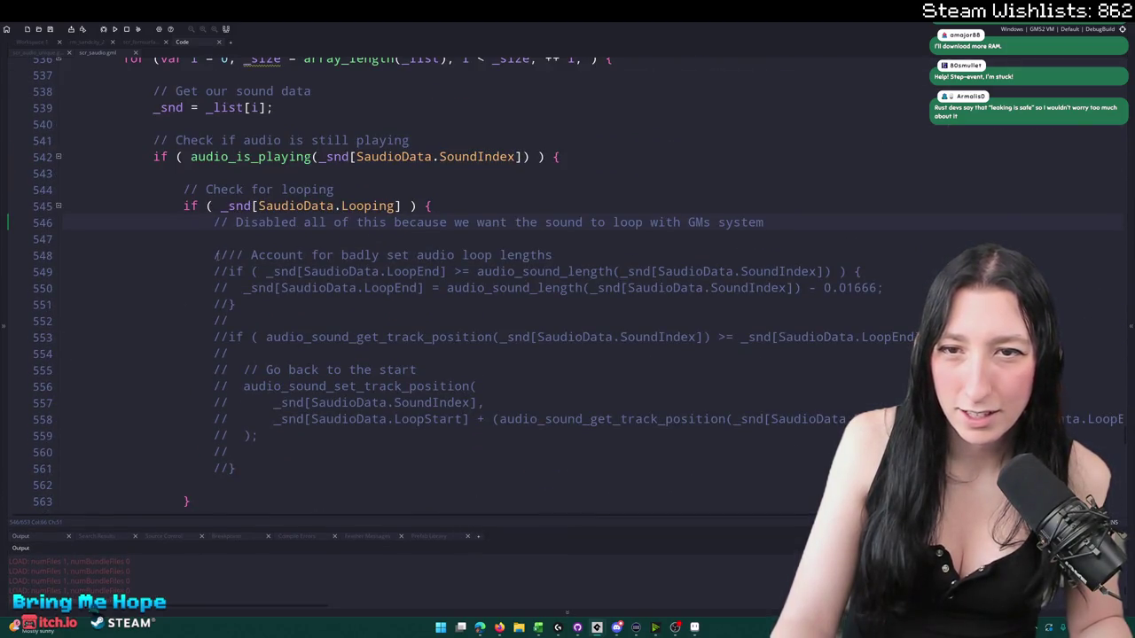
drag(618, 252, 310, 256)
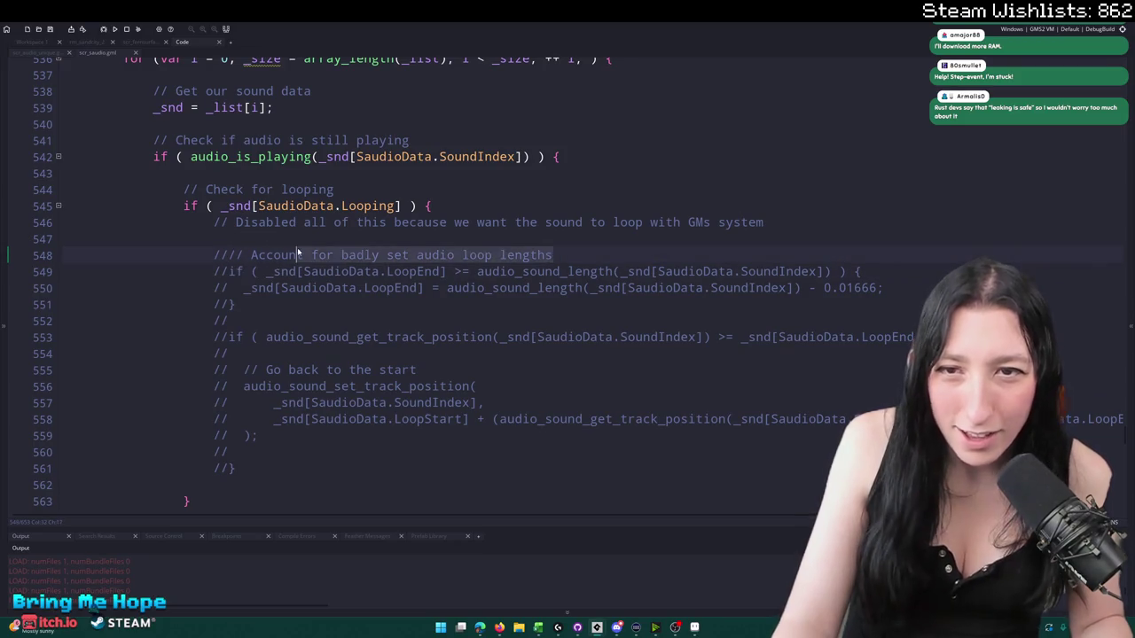
click(312, 254)
text(loop)
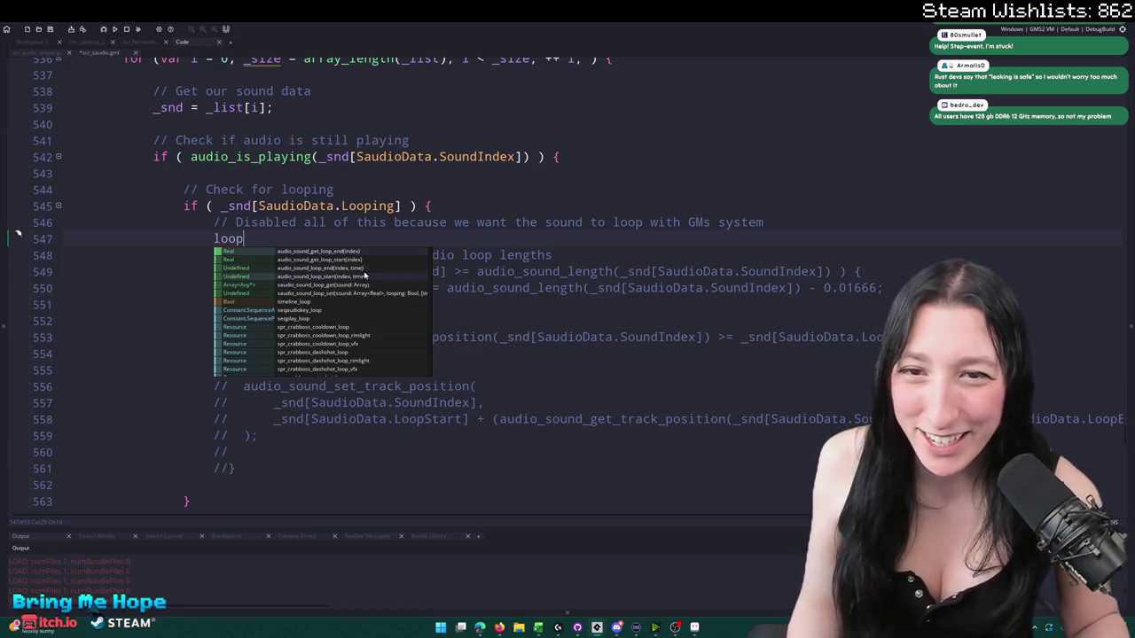
click(359, 278)
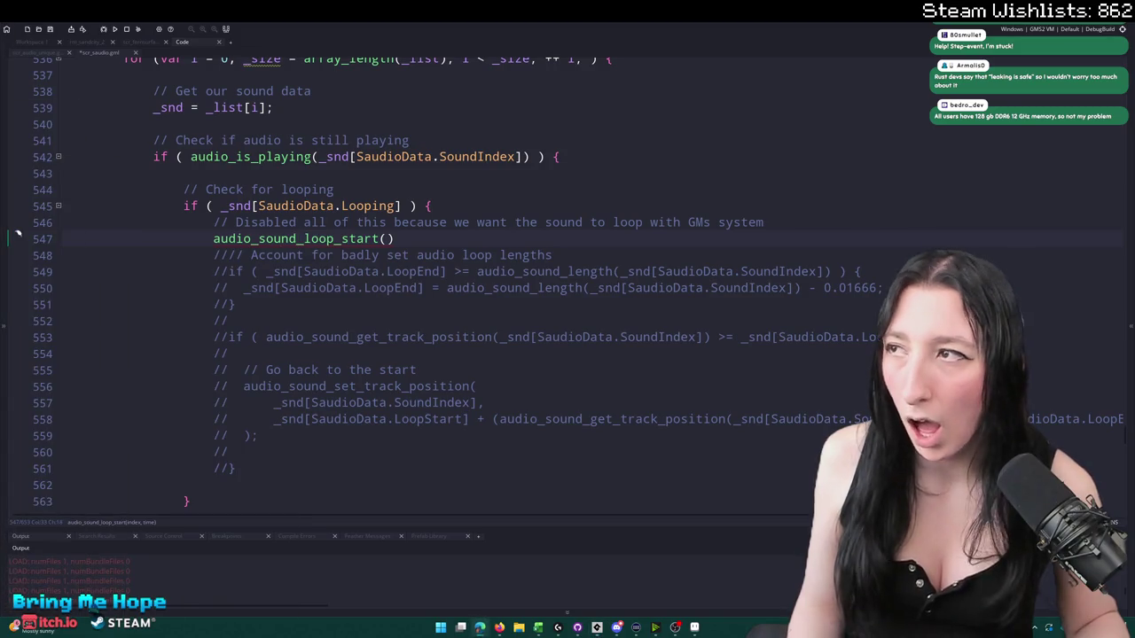
key(F1)
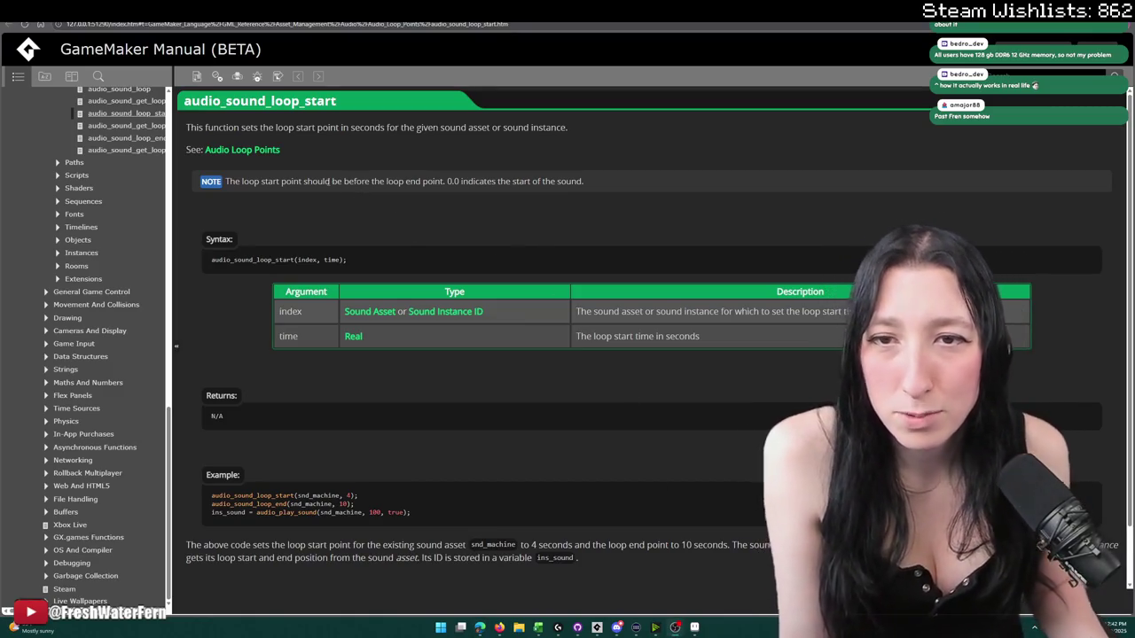
- Copy audio_sound_loop_start from the manual's loop example and search the project for it
drag(330, 181, 589, 190)
click(538, 218)
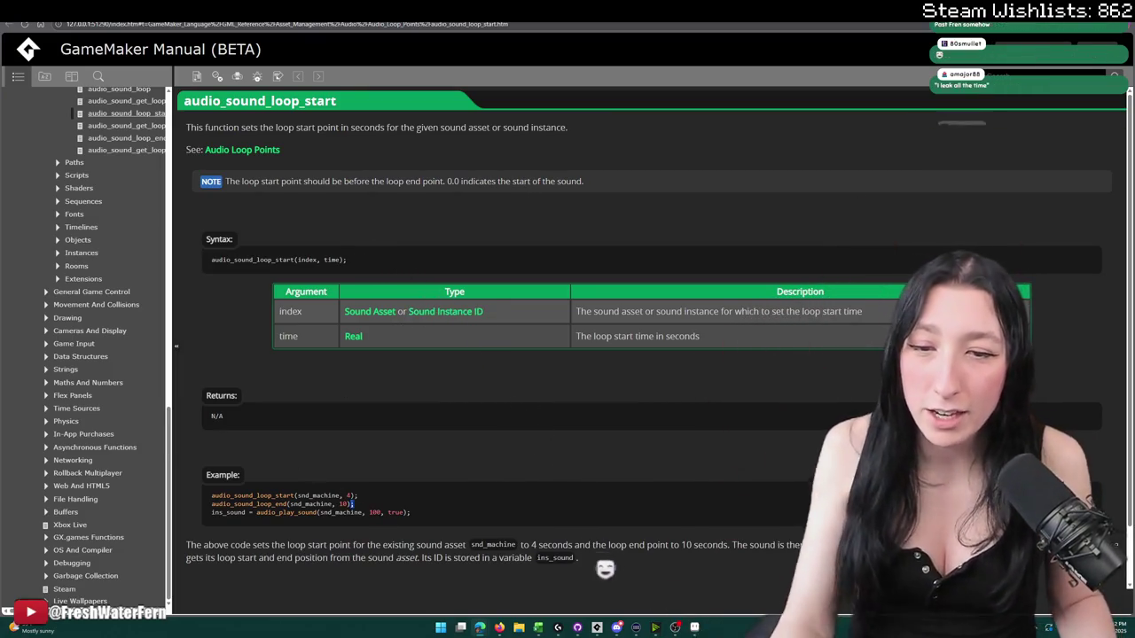
drag(211, 494, 355, 504)
double_click(253, 495)
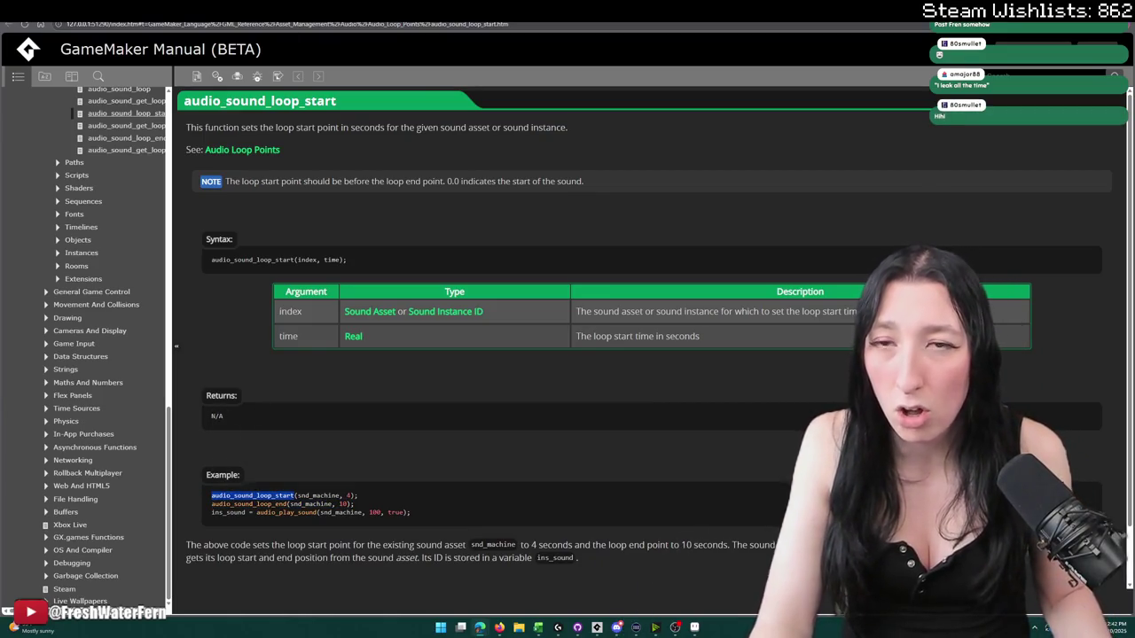
key(alt+Tab)
key(ctrl+shift+f)
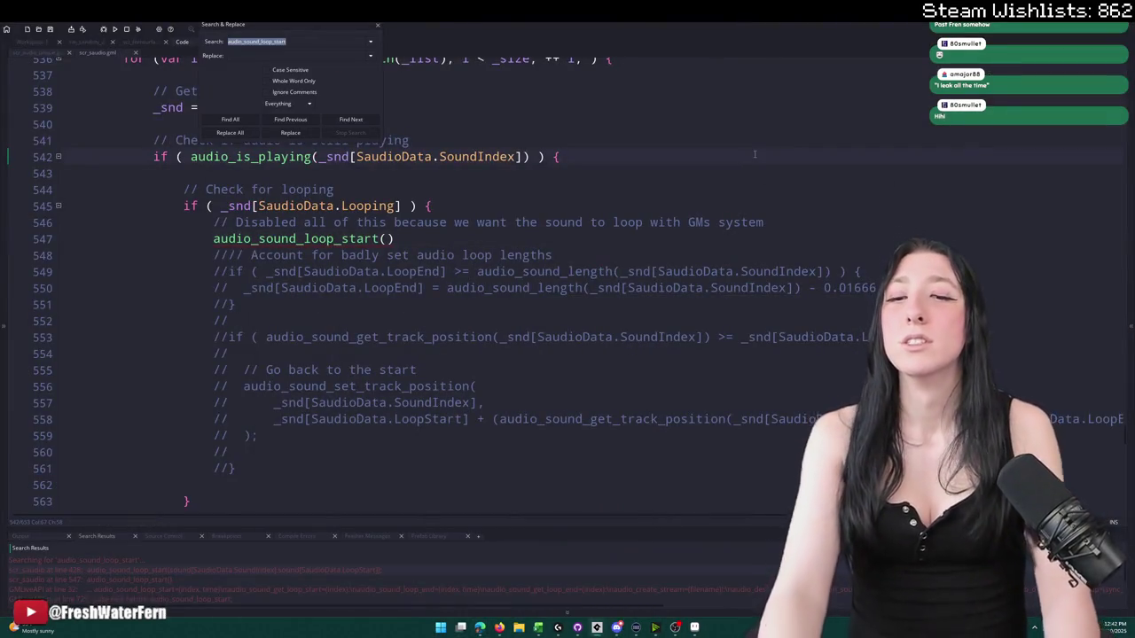
- Enlarge the search results and jump to the line 428 match in saudio_sound_loop_set
click(377, 25)
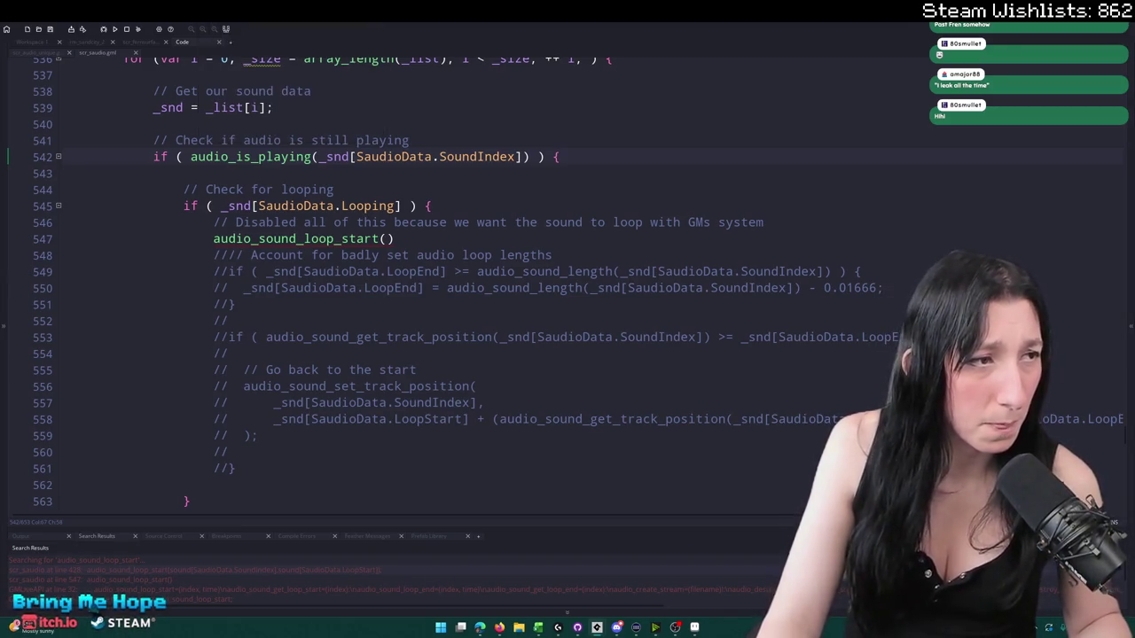
mouse_move(169, 528)
mouse_down()
mouse_move(177, 458)
mouse_move(176, 470)
mouse_up()
double_click(154, 514)
scroll(256, 301, up, 6)
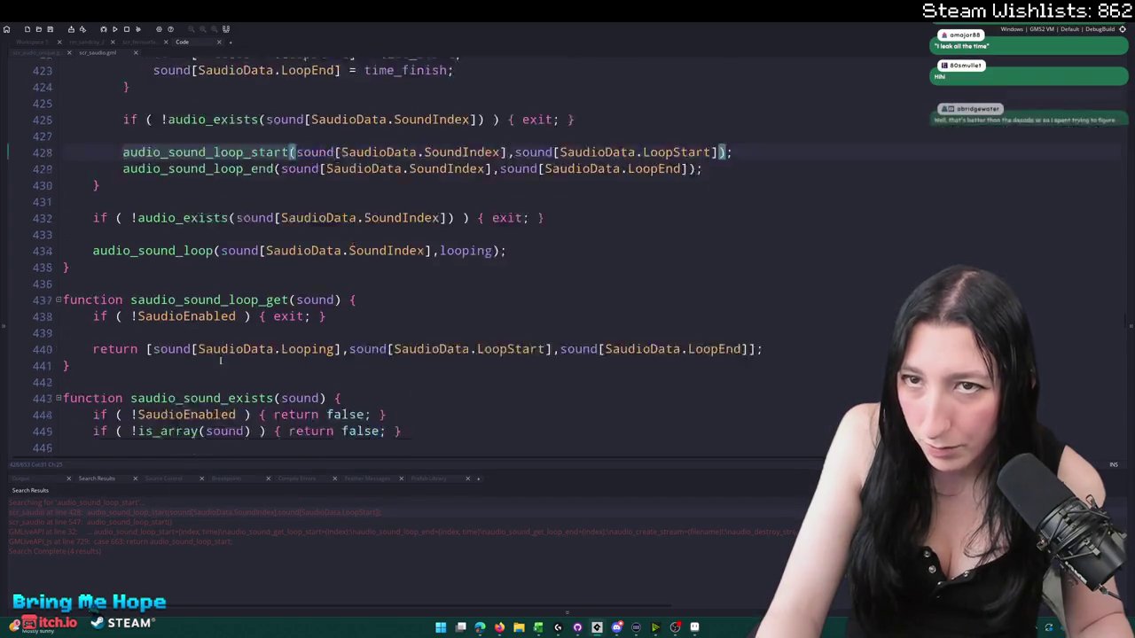
click(257, 140)
- Examine the audio_sound_loop_end call on line 429 and audio_sound_loop on line 434
scroll(239, 221, down, 2)
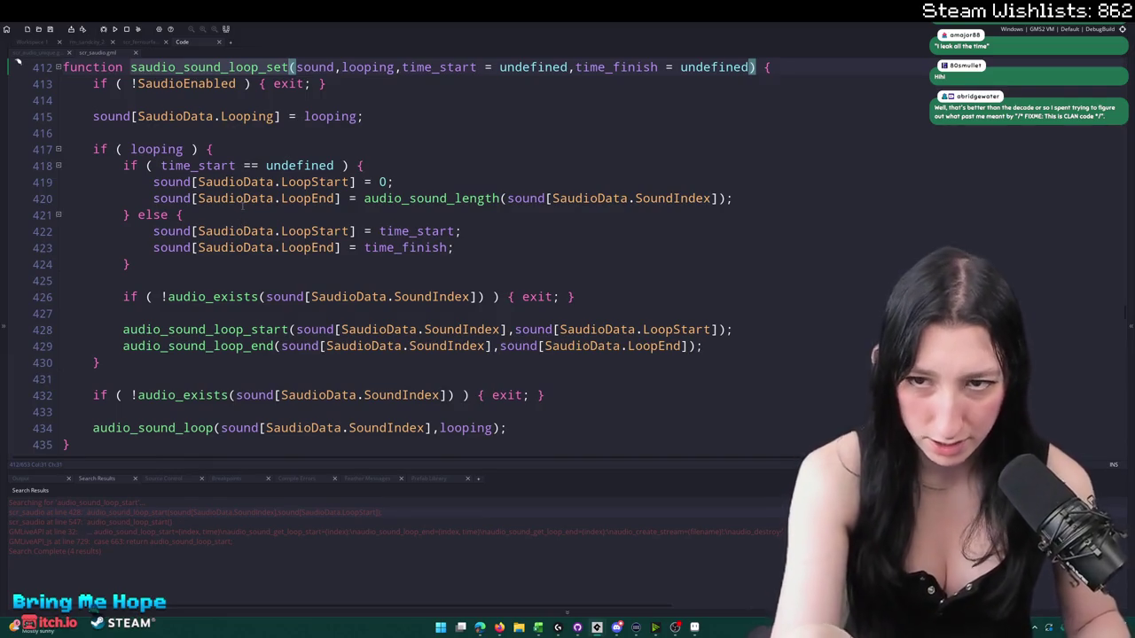
scroll(233, 151, up, 2)
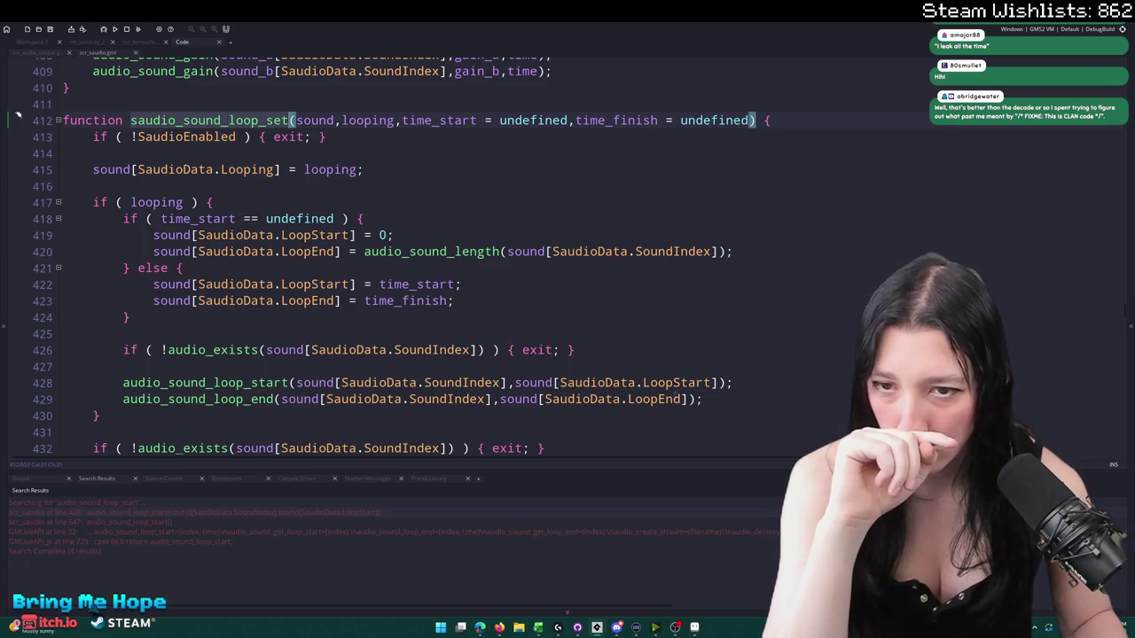
click(625, 399)
scroll(625, 399, down, 2)
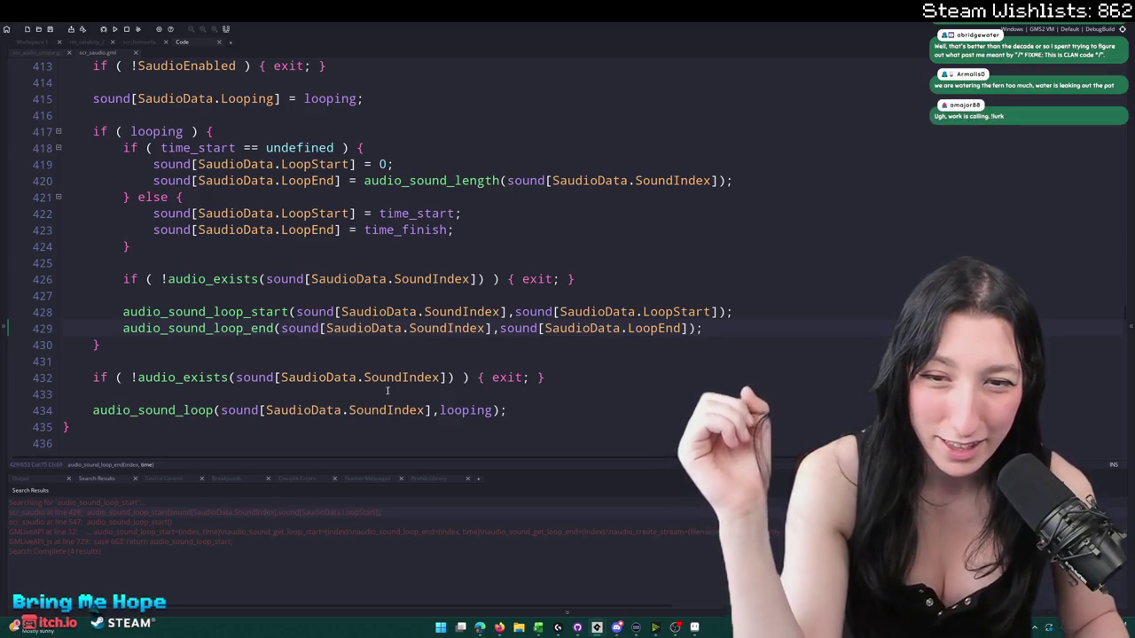
mouse_move(329, 420)
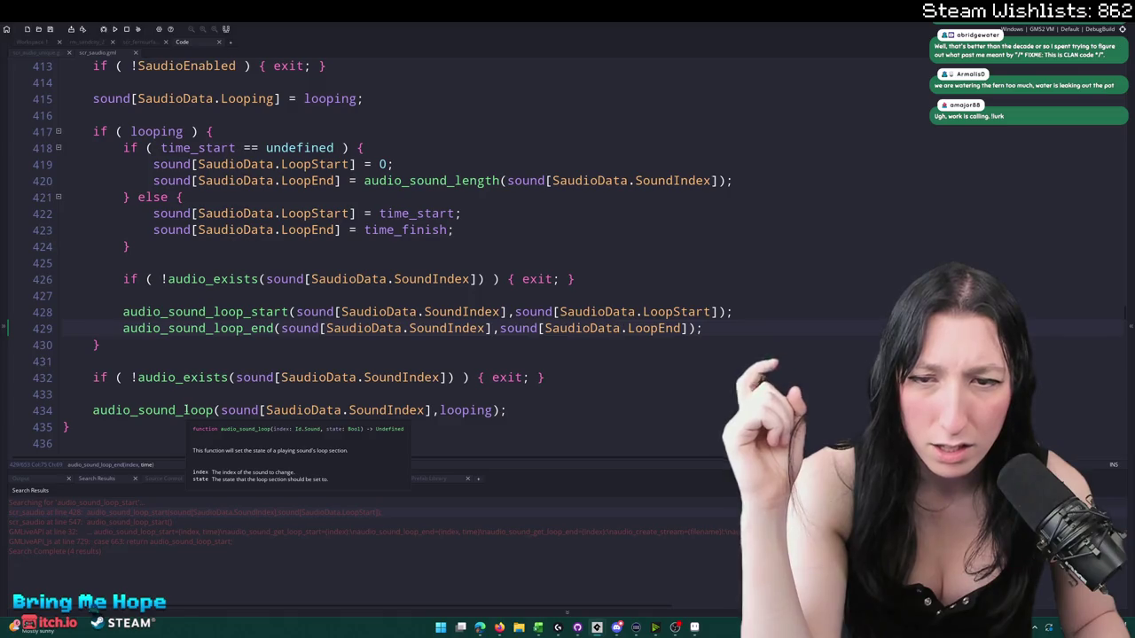
mouse_move(408, 417)
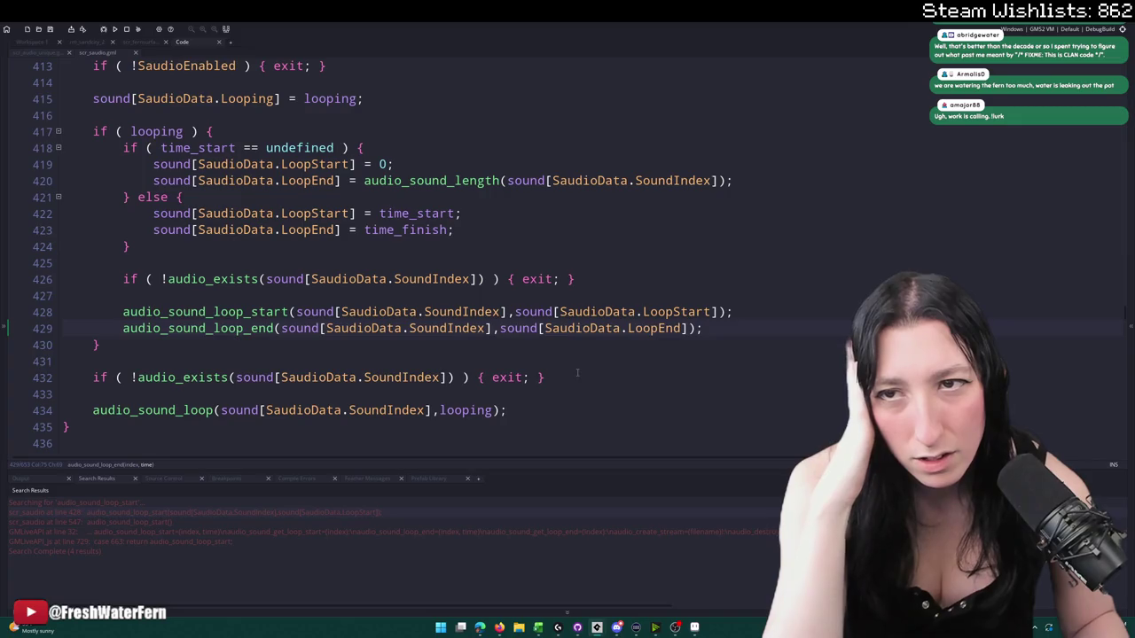
click(533, 416)
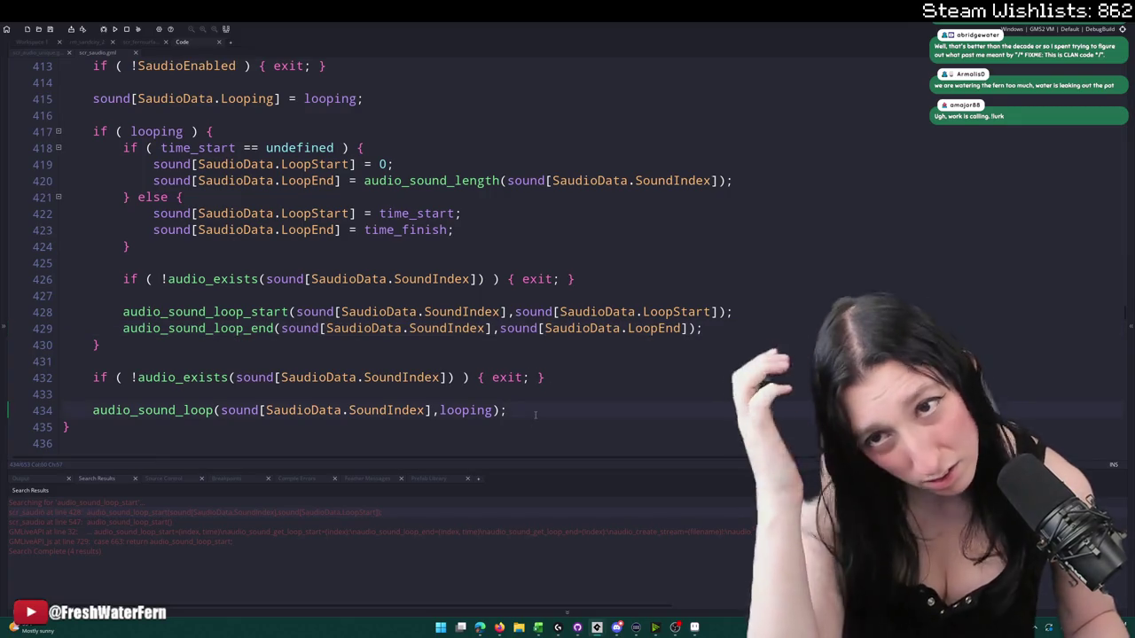
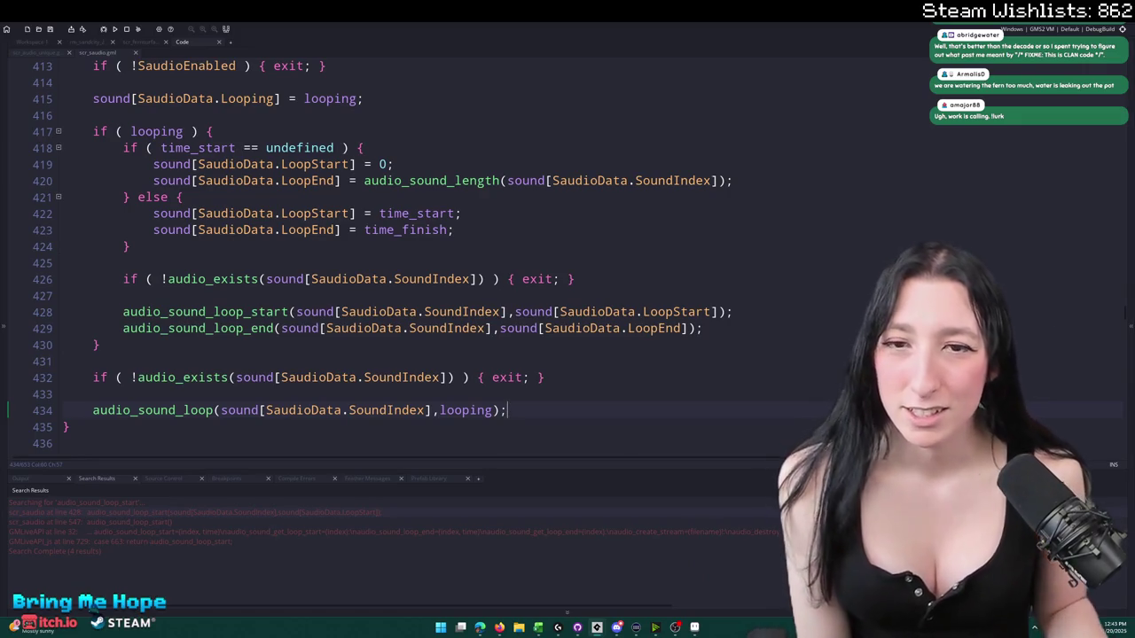
- Review the loop-start, audio_exists and SaudioEnabled checks in saudio_sound_loop_set, then view fsp_gc_step
mouse_move(219, 303)
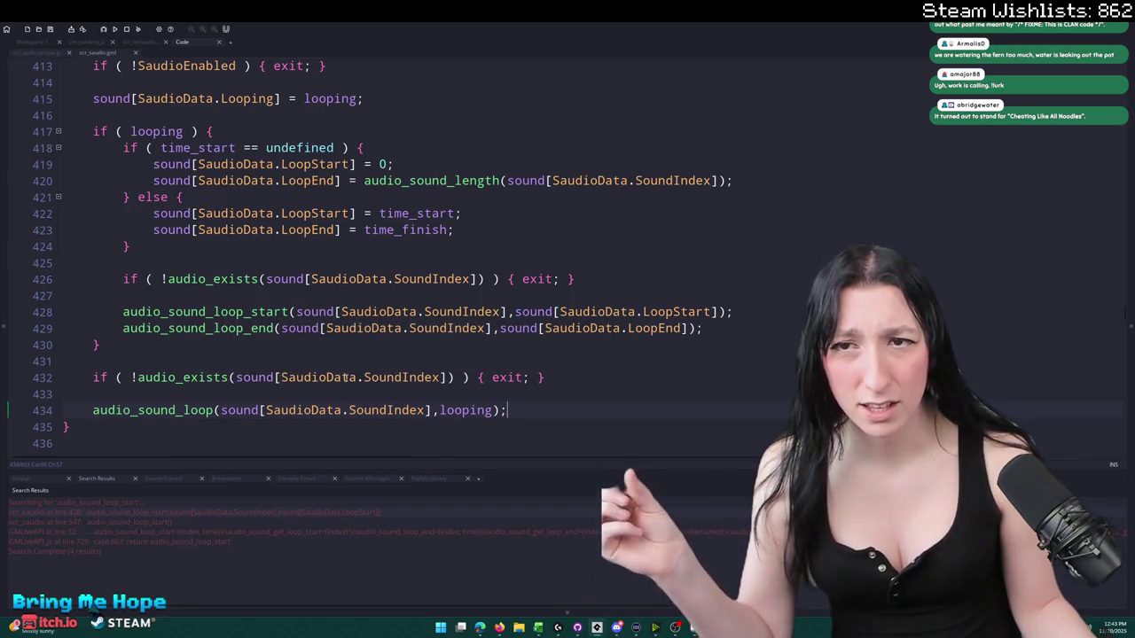
key(alt+Left)
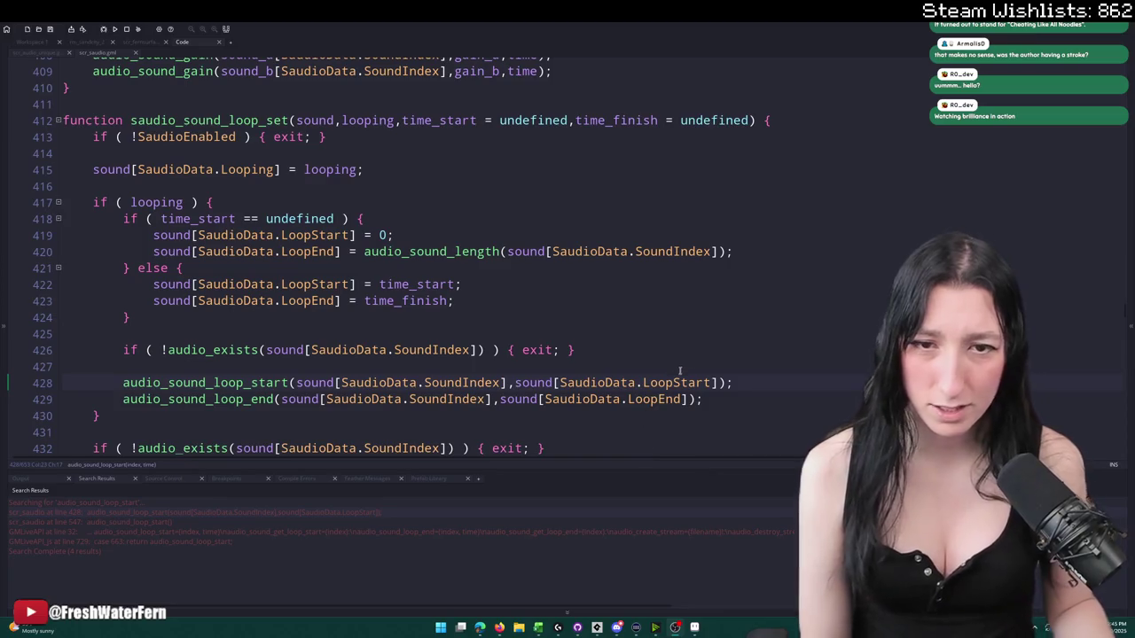
key(alt+Left)
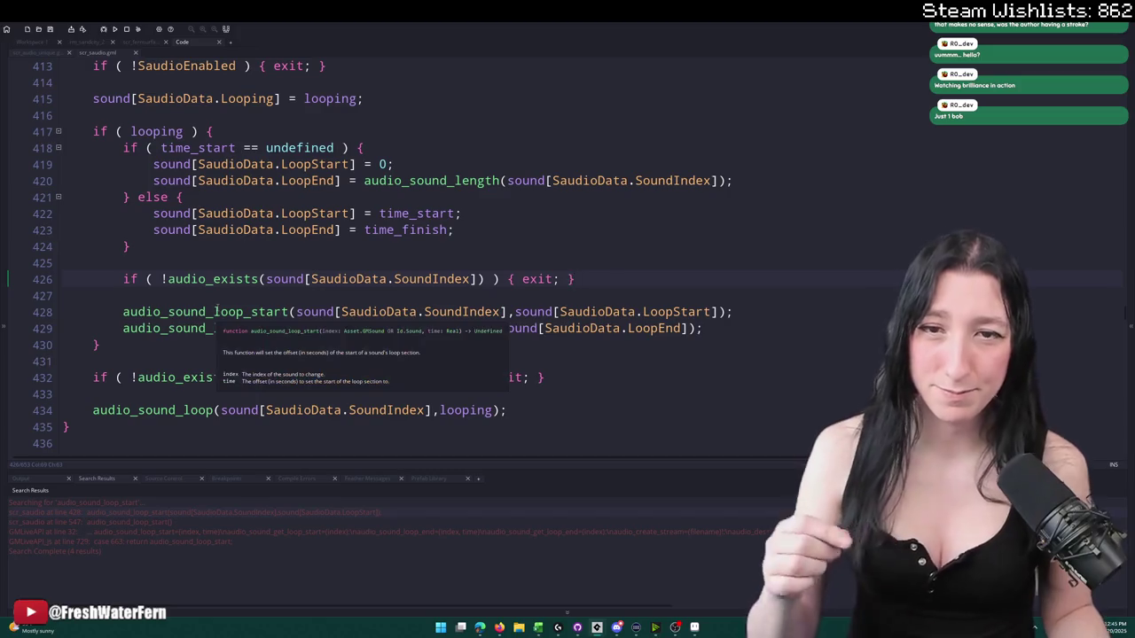
scroll(352, 119, up, 1)
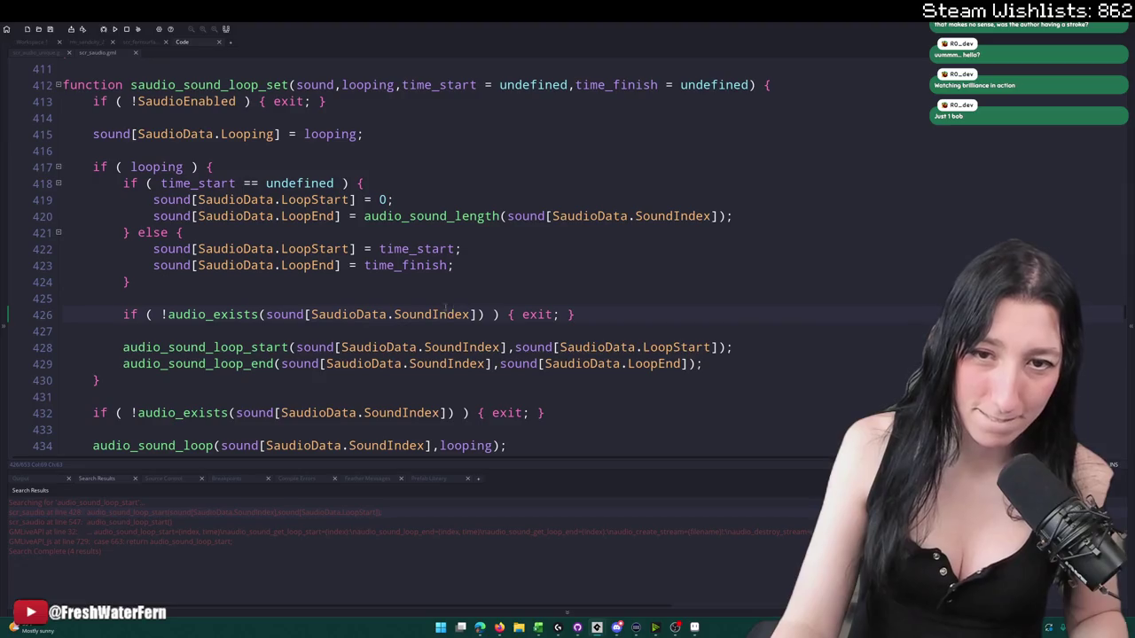
mouse_move(282, 324)
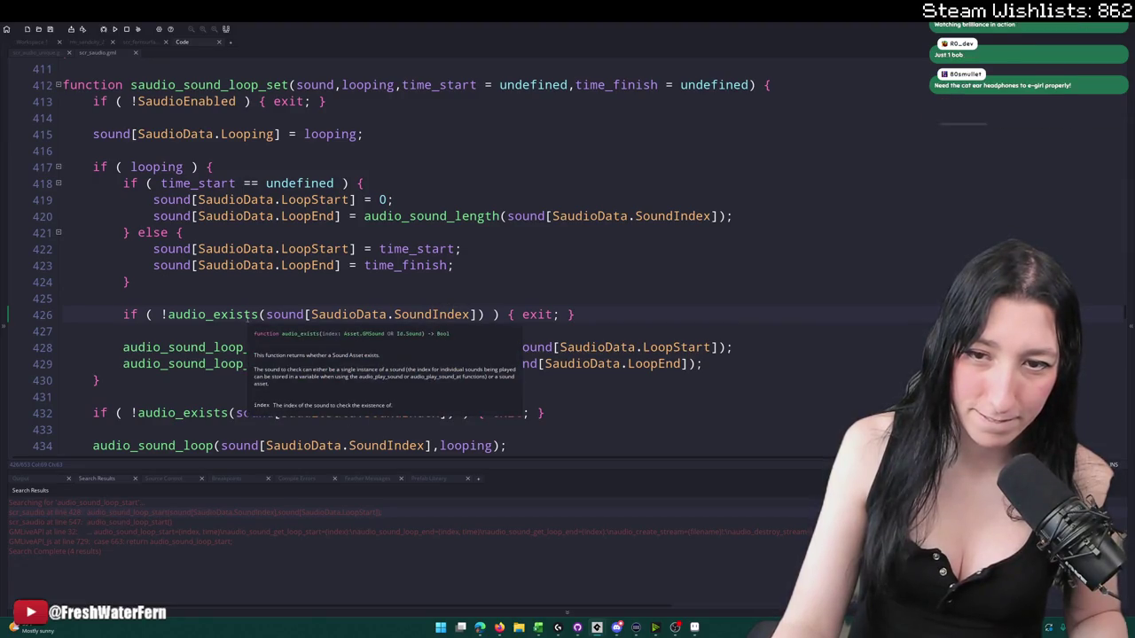
click(266, 101)
scroll(532, 450, down, 2)
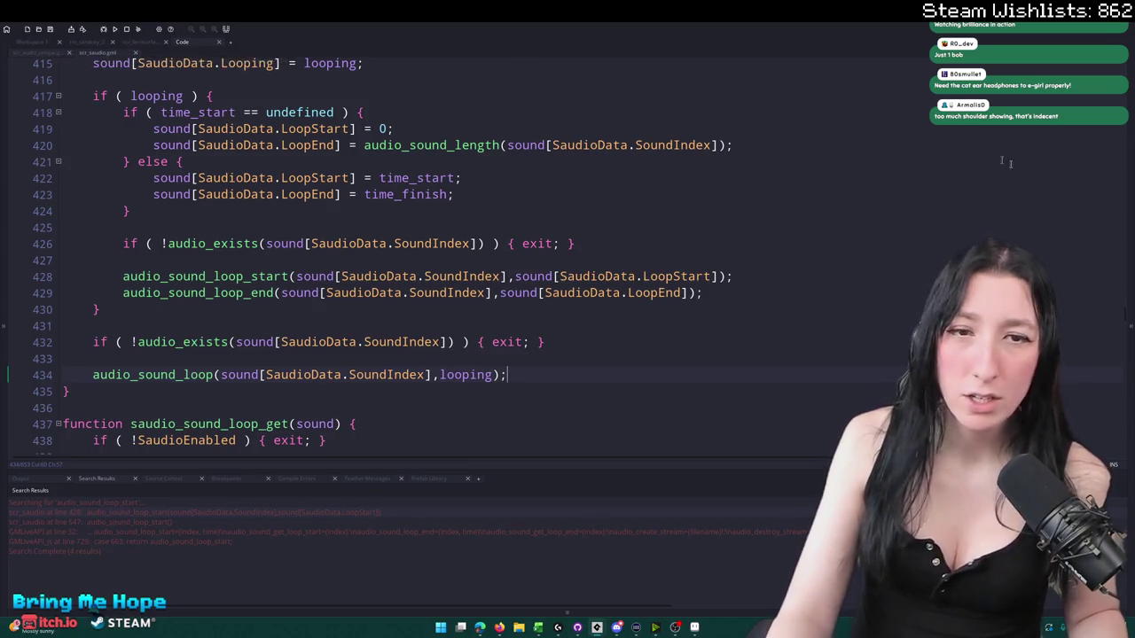
click(131, 43)
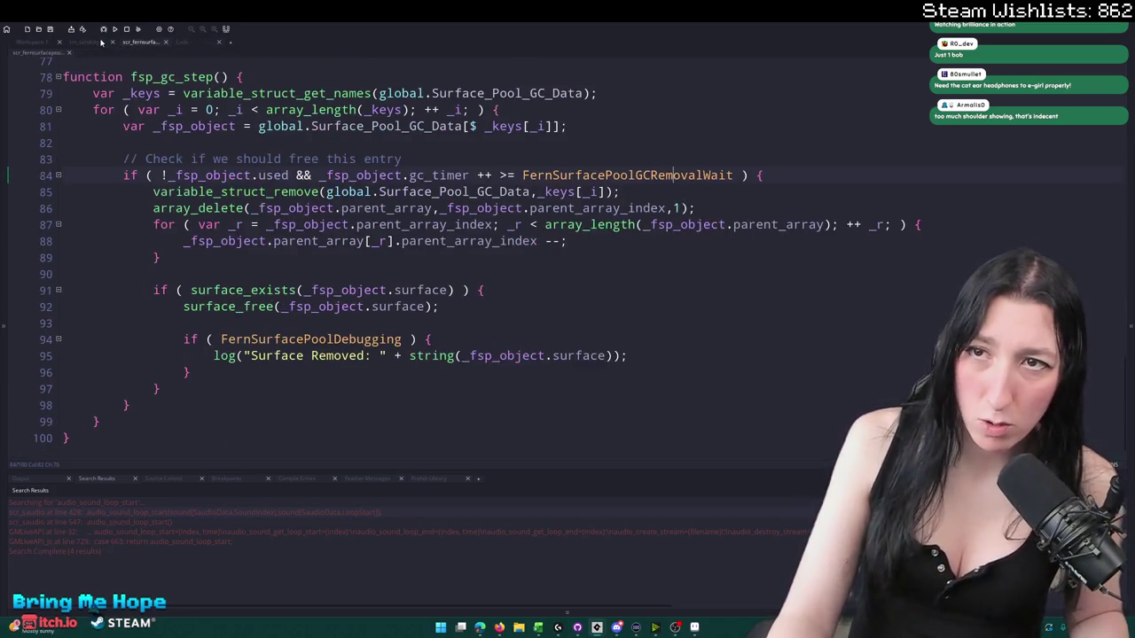
- Open the Audio_Func_Array title room code and inspect the 17.45–104.72 loop points on line 71
click(188, 42)
click(49, 54)
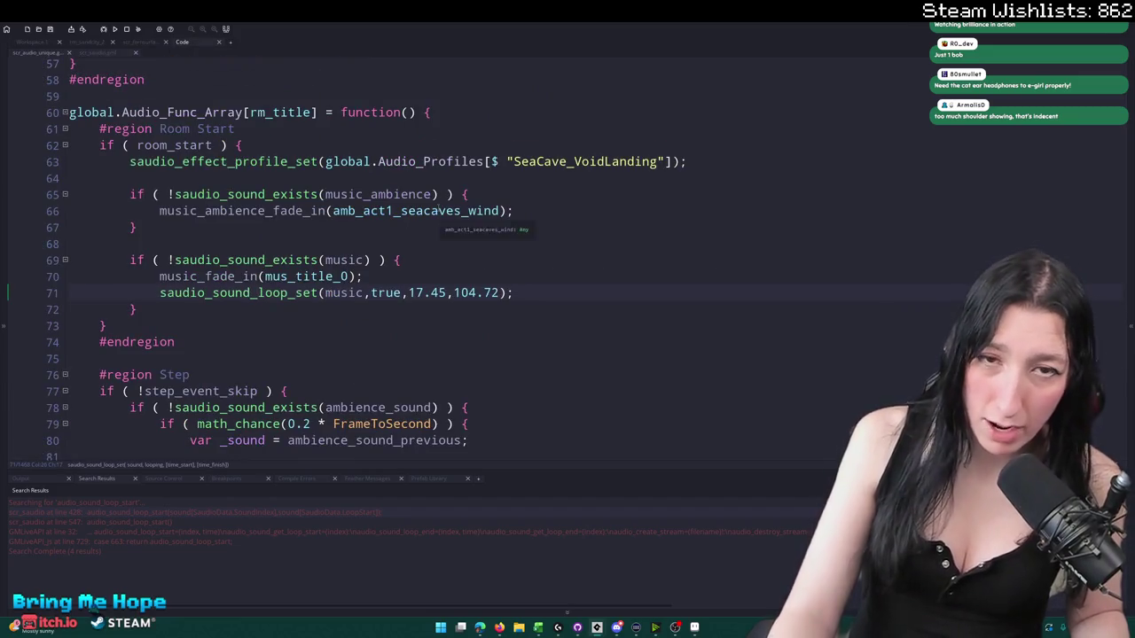
scroll(361, 229, down, 2)
scroll(362, 229, up, 2)
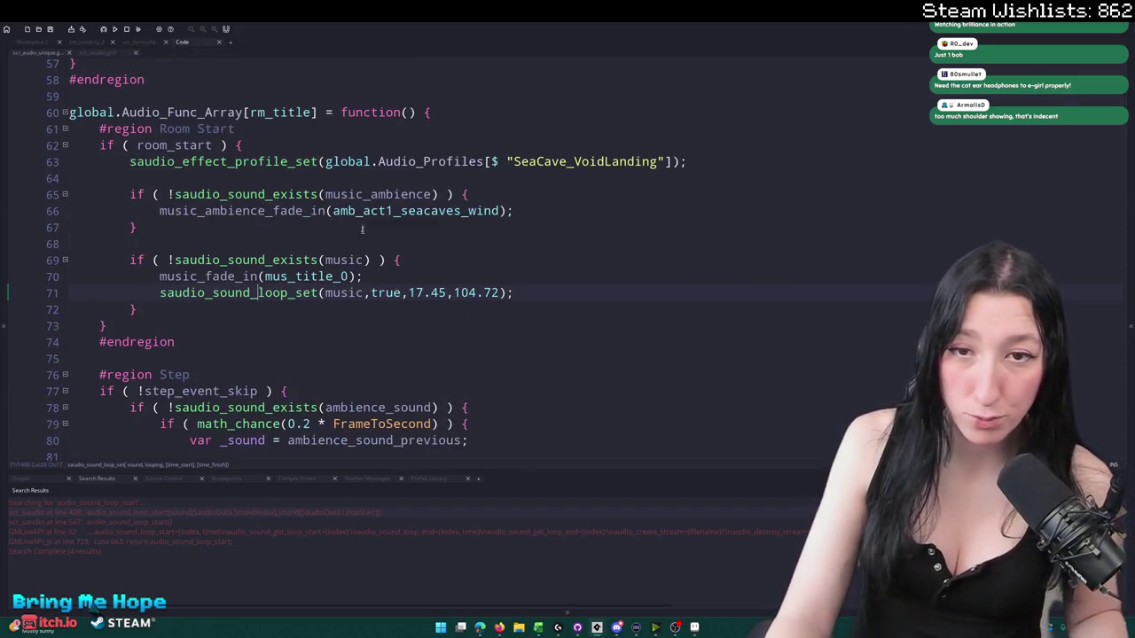
double_click(478, 293)
click(448, 292)
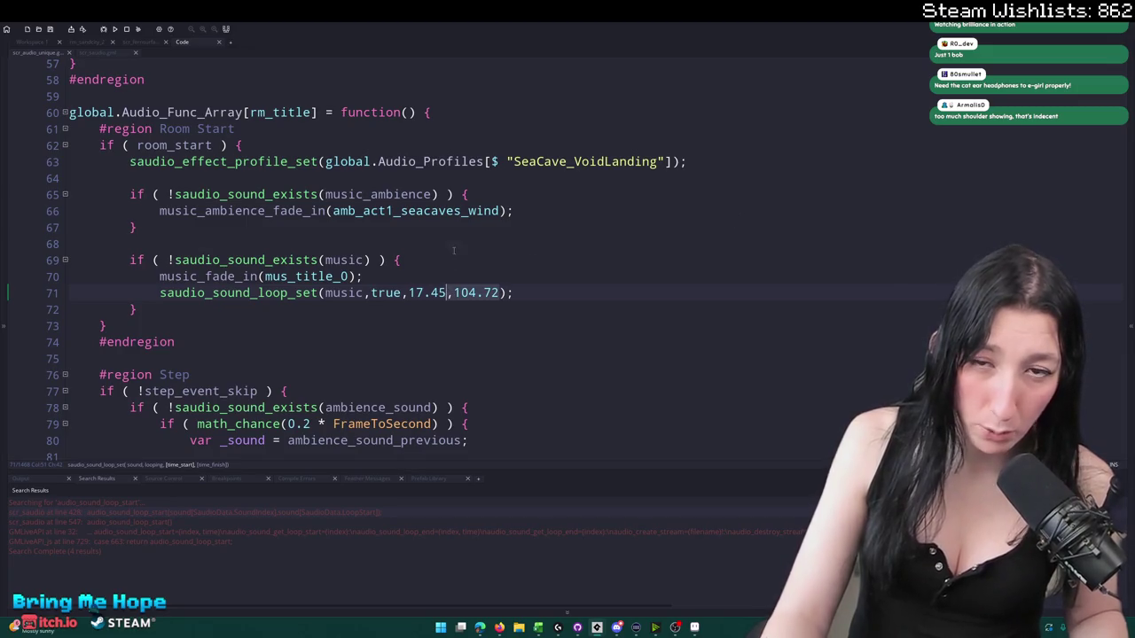
- Check the mus_title_0 sound asset and its Sound Mixer, then return to the loop-set call
middle_click(334, 276)
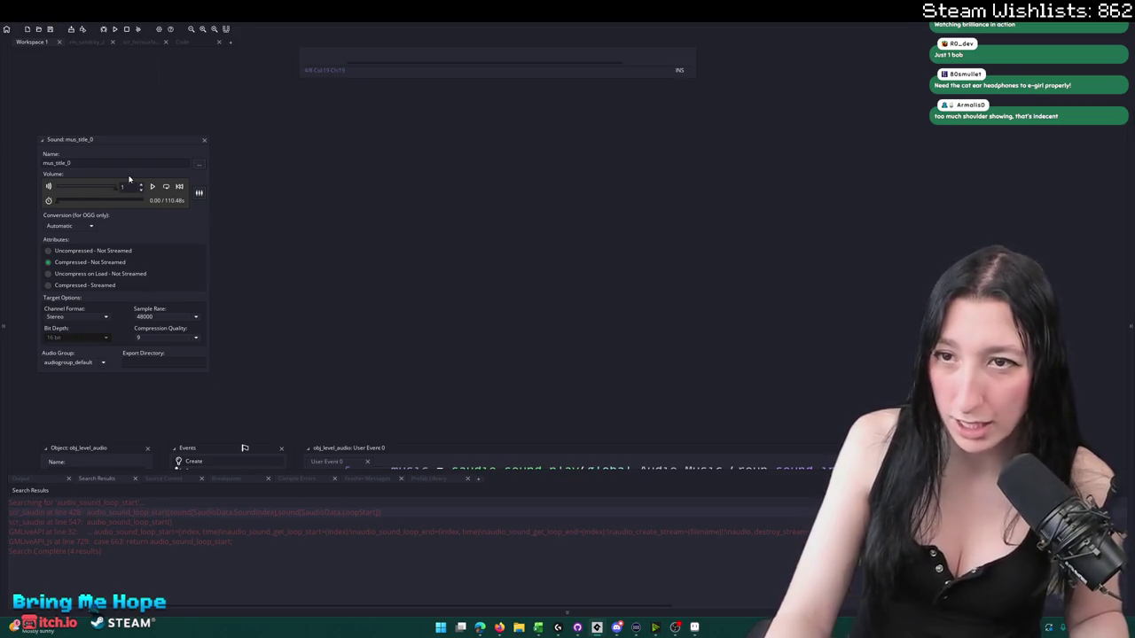
click(199, 191)
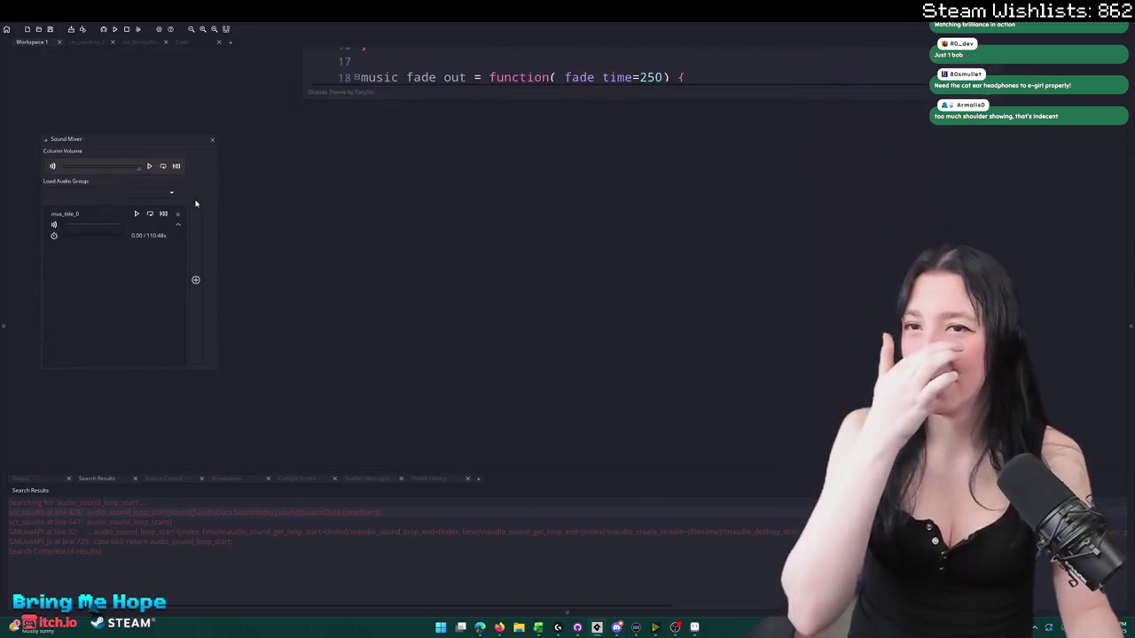
click(212, 143)
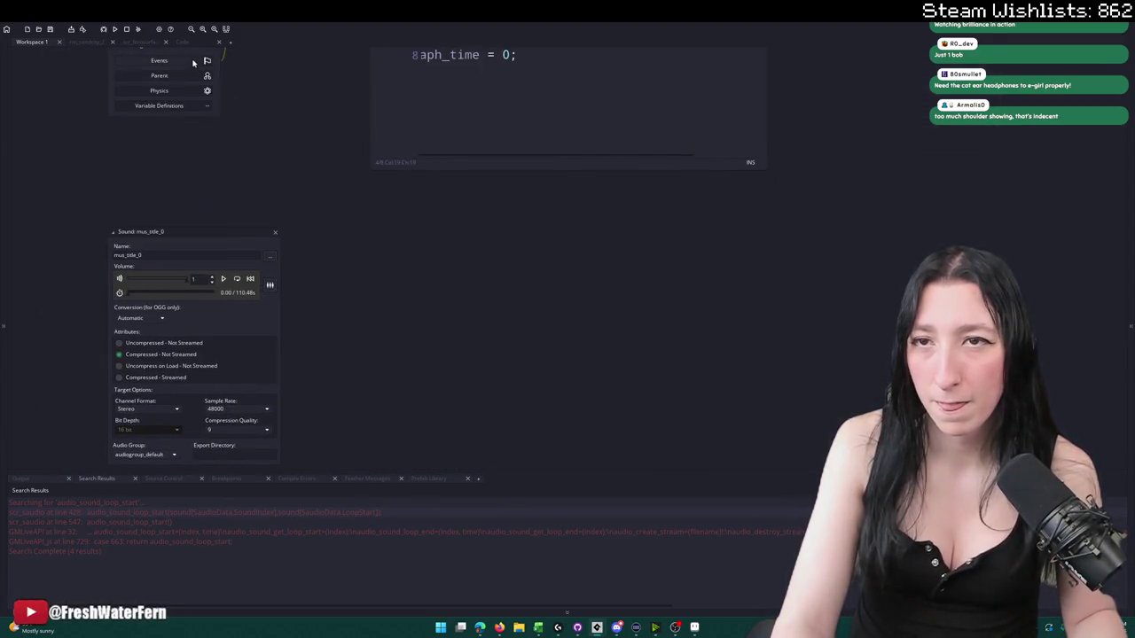
click(183, 42)
click(273, 292)
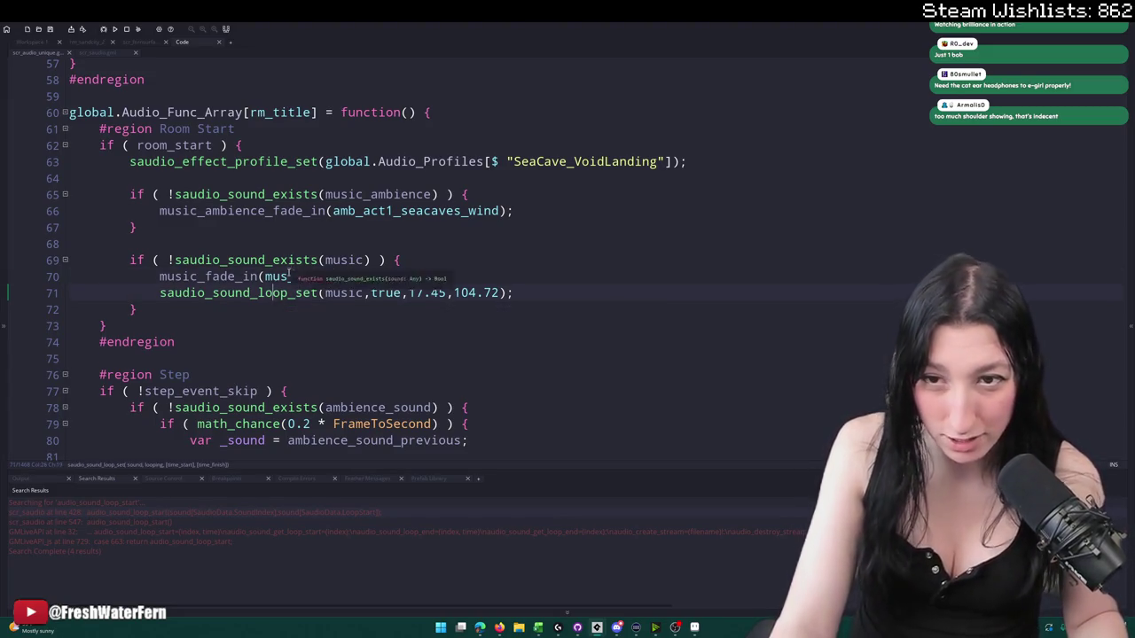
- Look over the mus_title_0 lines in the title room code, then go back to scr_saudio
scroll(297, 291, down, 3)
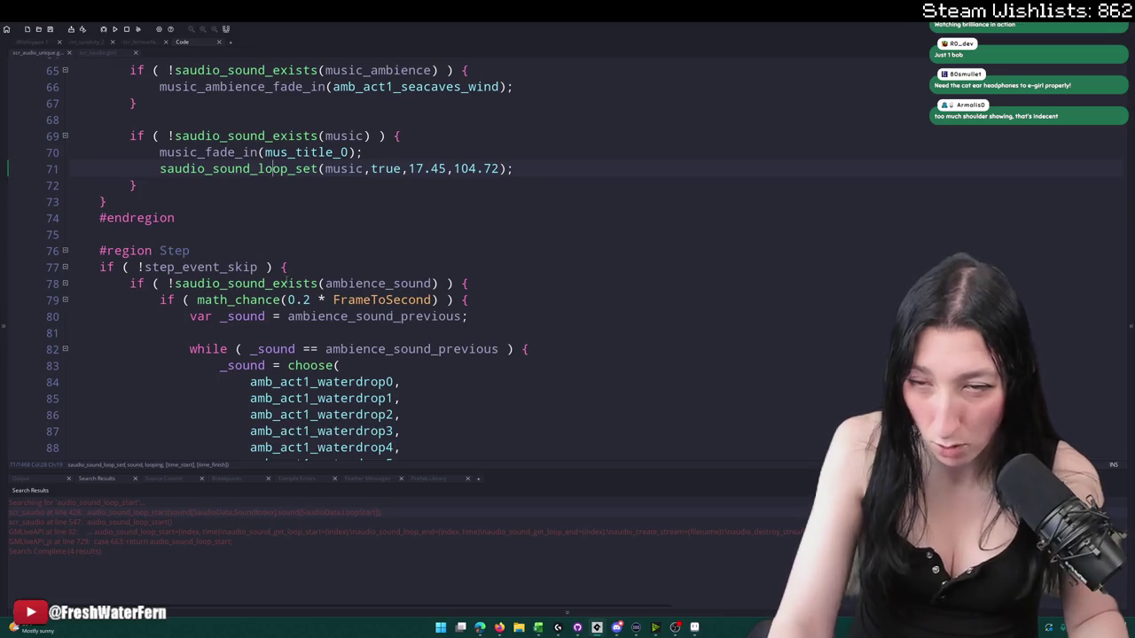
scroll(266, 204, up, 1)
click(263, 205)
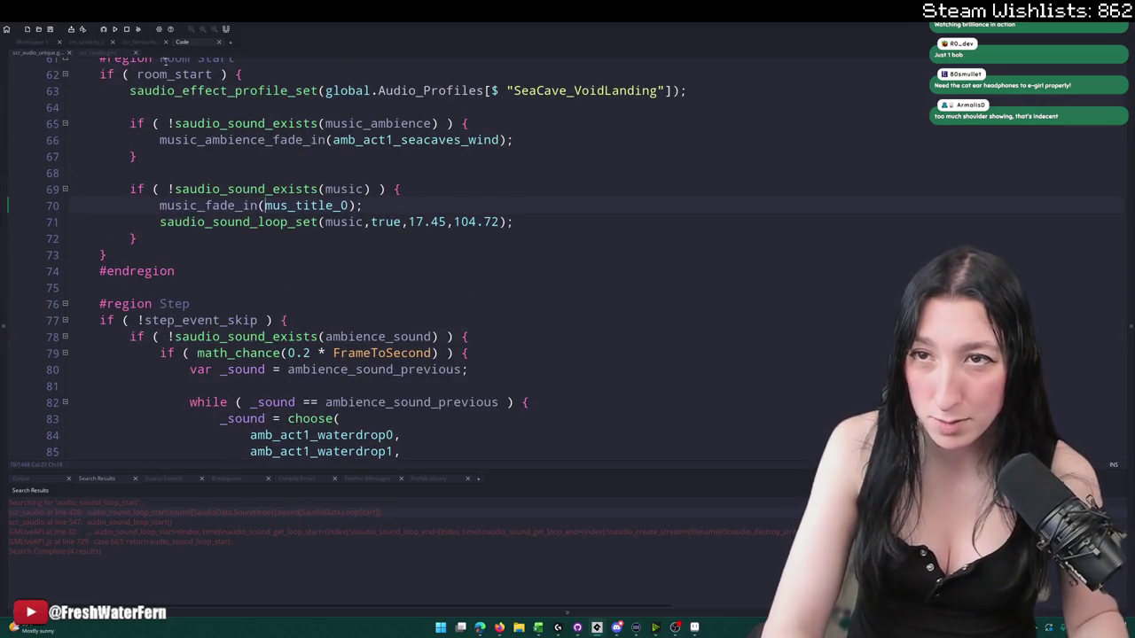
click(94, 51)
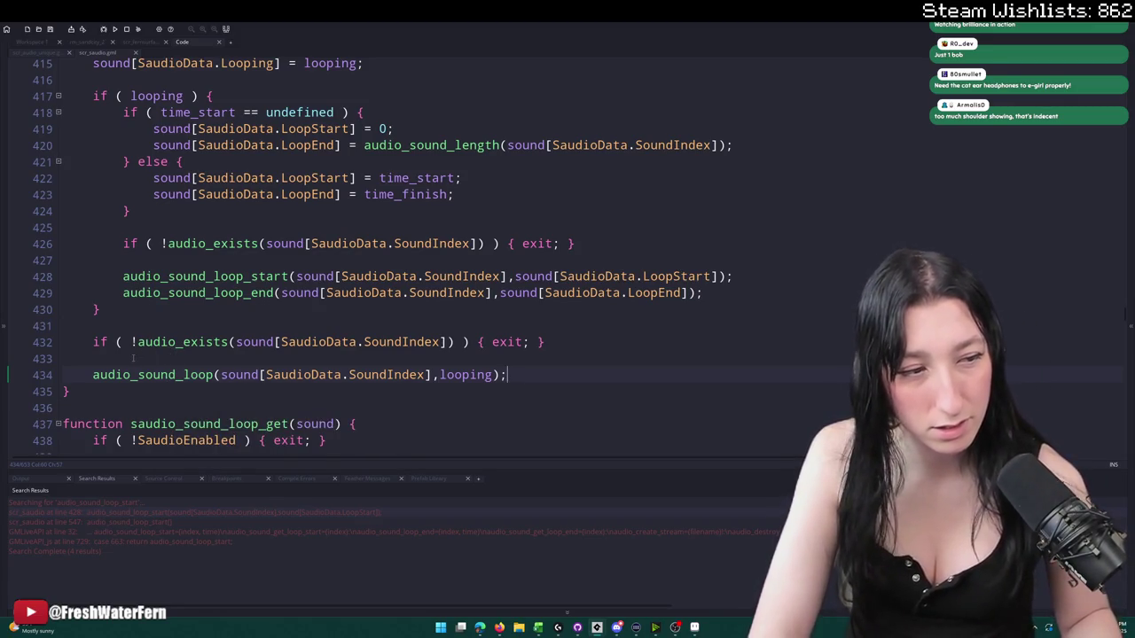
- Comment out lines 434, 429 and 428 (audio_sound_loop, loop end, loop start) with Ctrl+K
mouse_move(134, 366)
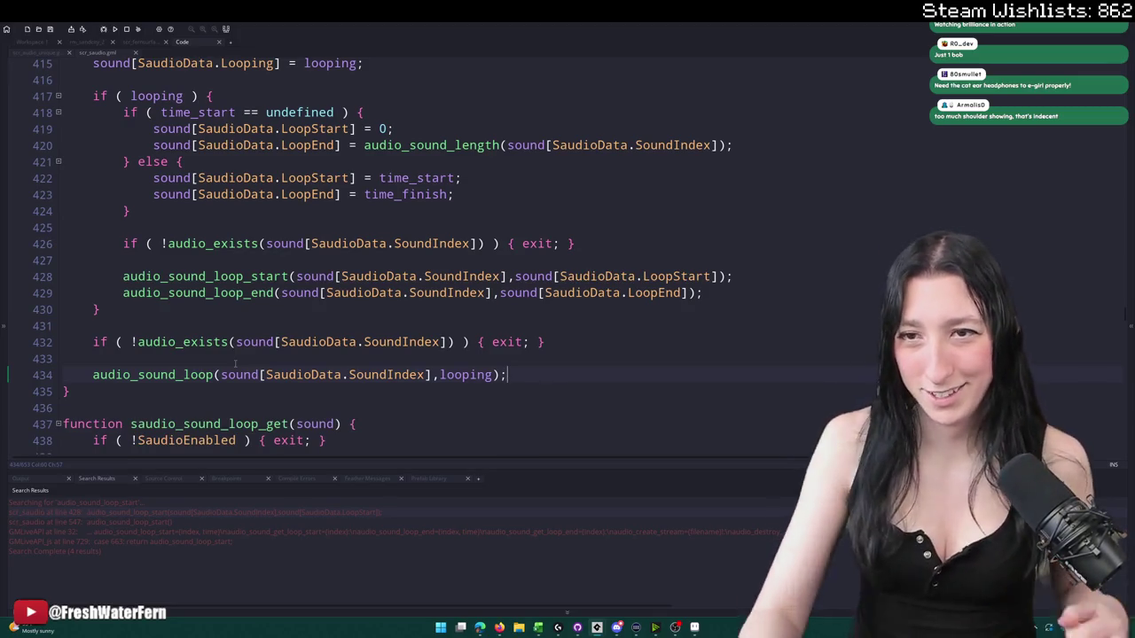
click(92, 374)
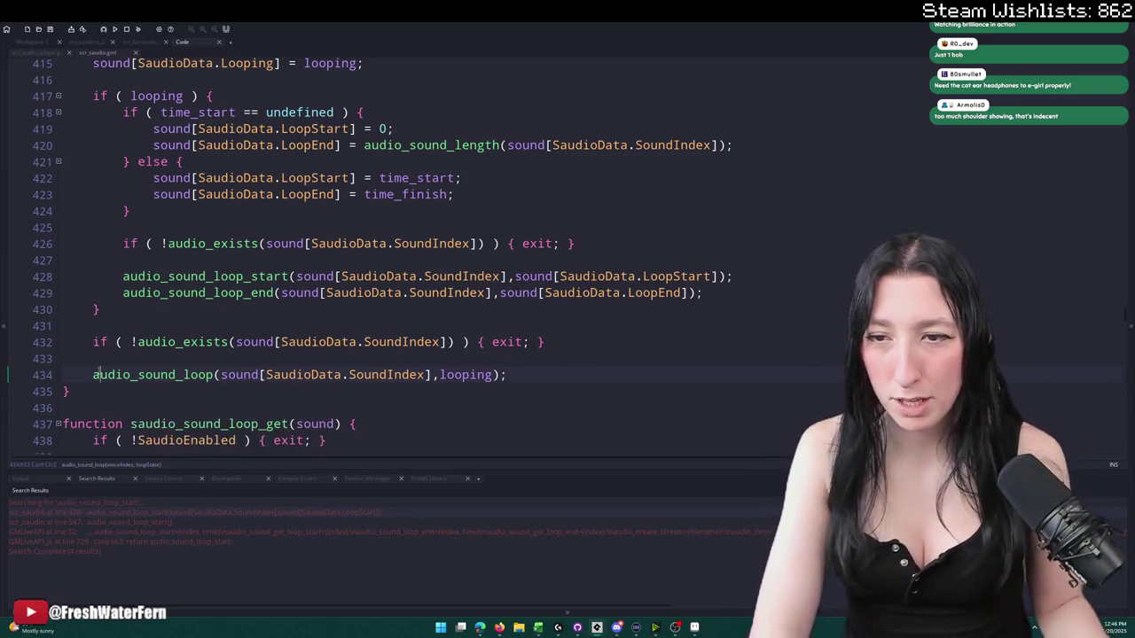
key(ctrl+k)
click(122, 293)
key(ctrl+k)
click(122, 275)
key(ctrl+k)
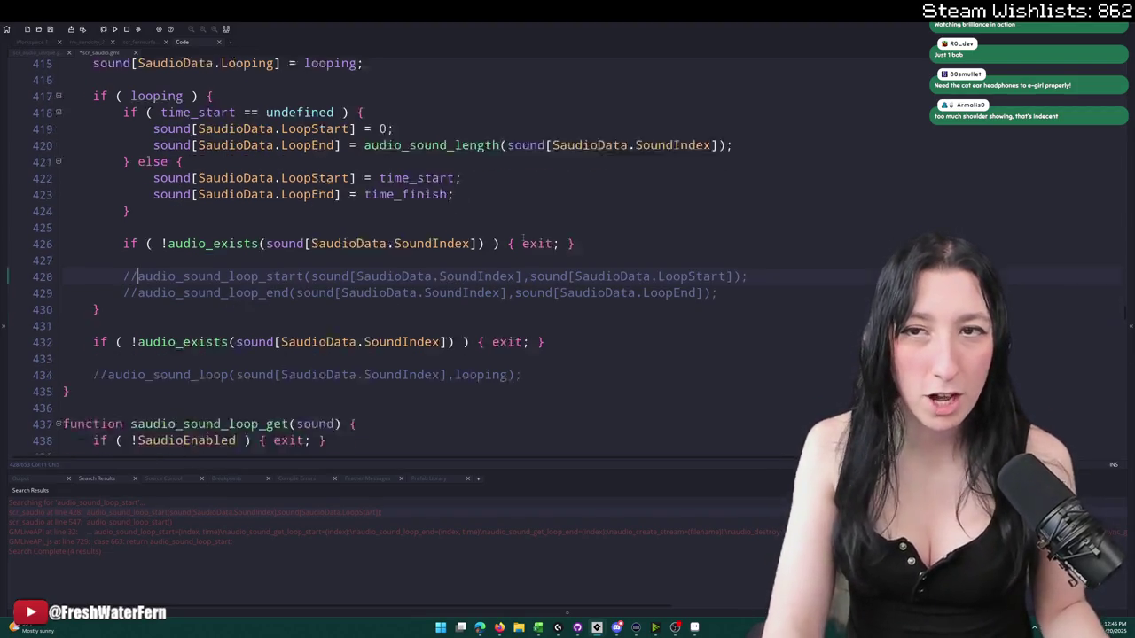
scroll(529, 222, down, 20)
scroll(402, 302, down, 20)
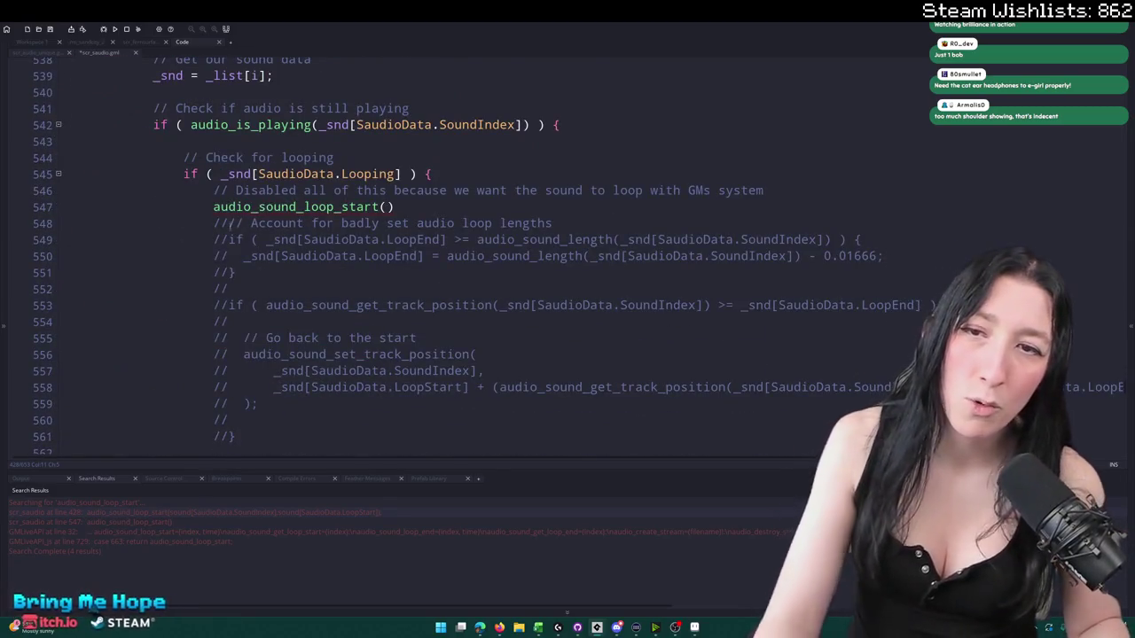
- Uncomment the old loop handling code on lines 548–561 with Ctrl+Shift+K
scroll(228, 253, down, 1)
drag(229, 223, 216, 401)
key(ctrl+shift+k)
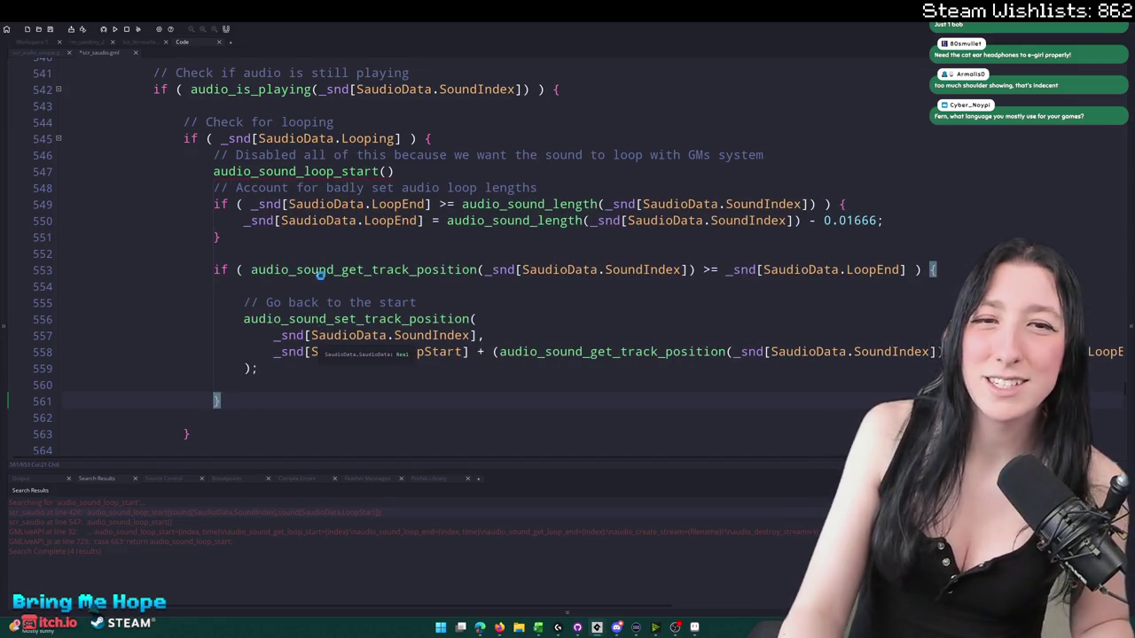
- Build and run the game with F5, which fails on audio_sound_loop_start's argument count
click(956, 271)
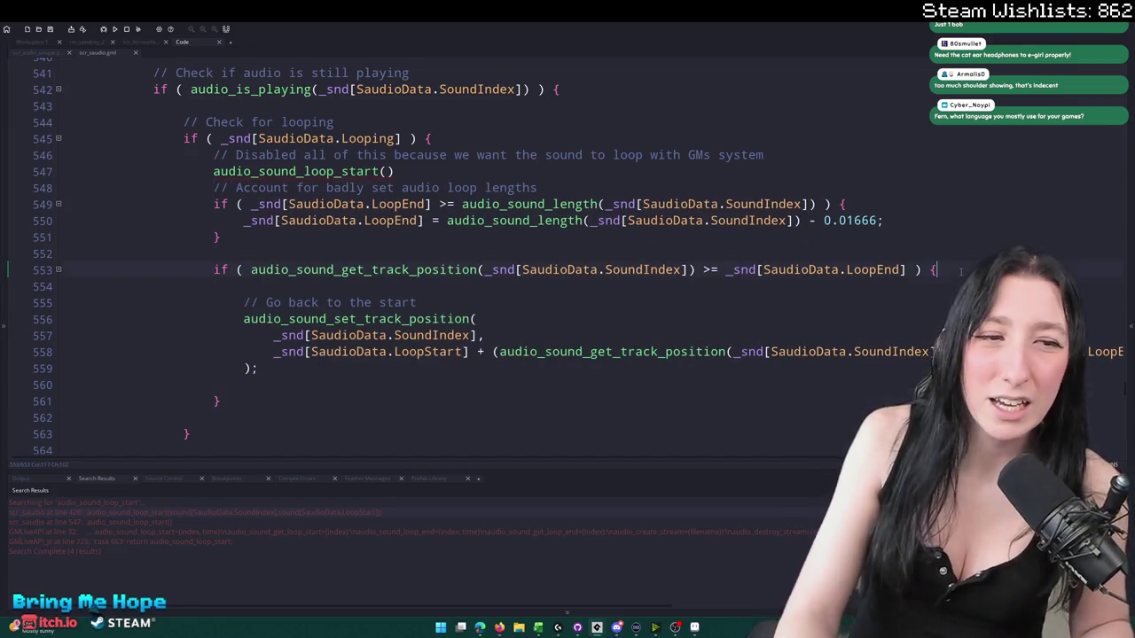
scroll(958, 271, up, 1)
key(F5)
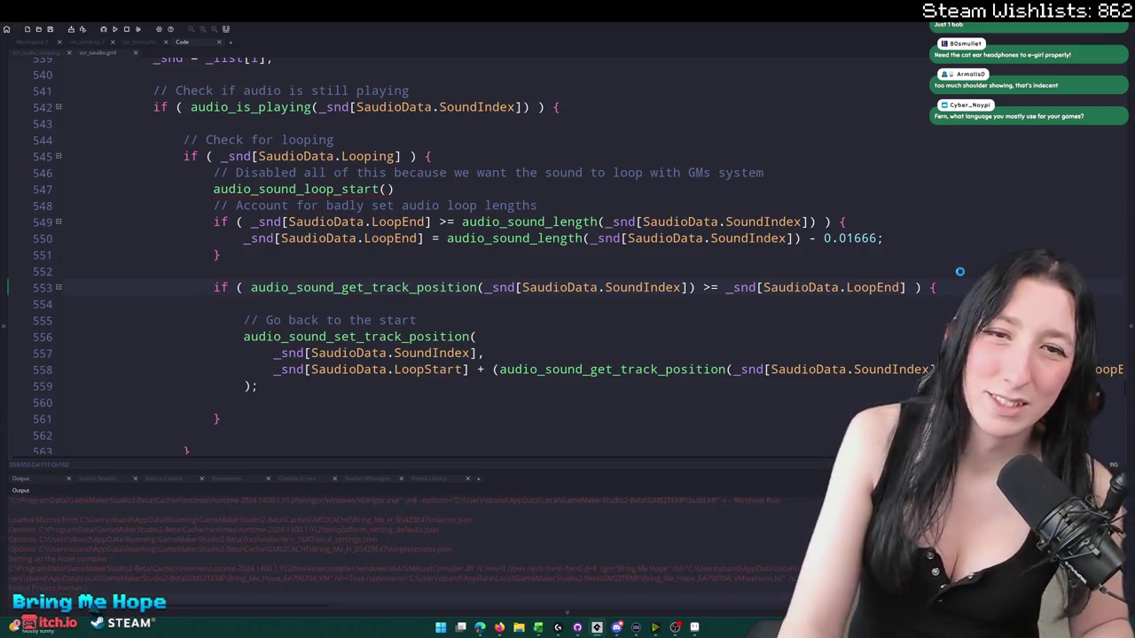
scroll(960, 271, up, 3)
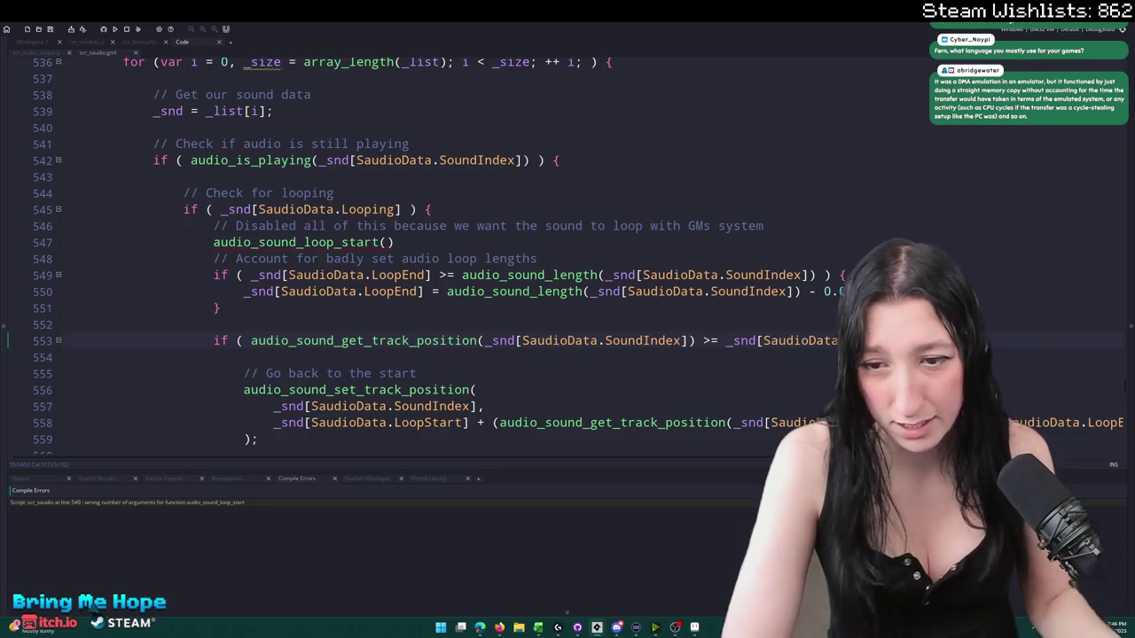
- Comment out the audio_sound_loop_start() call on line 547 and rerun the game
double_click(233, 504)
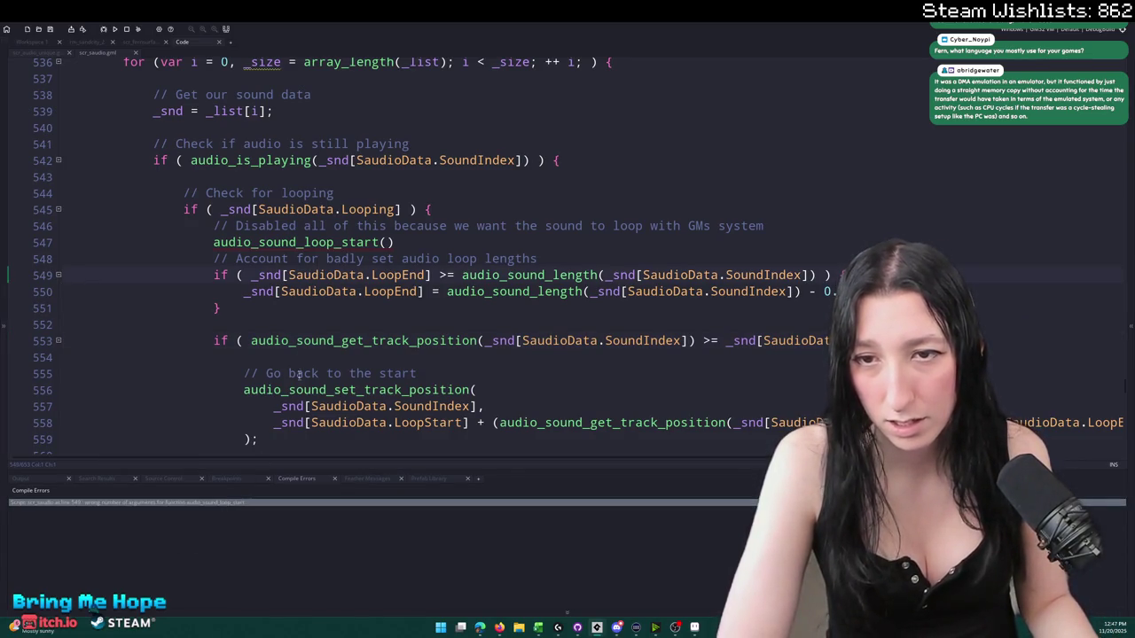
click(214, 242)
text(//)
key(F5)
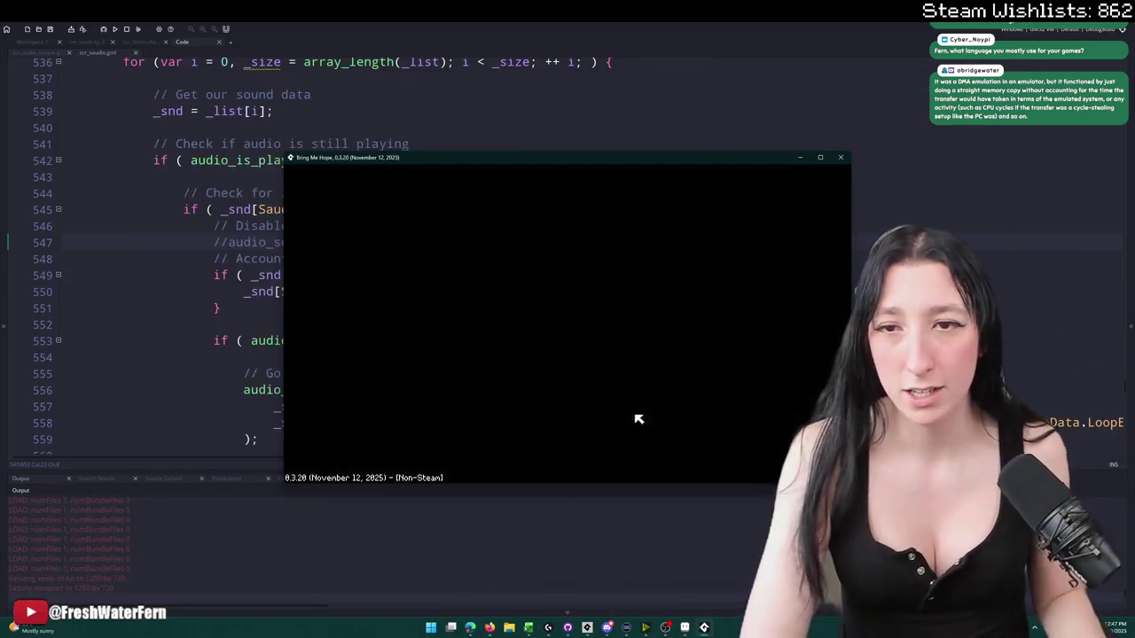
- In the game's Options > Audio settings, raise Master Volume to 100%
key(Down)
key(Return)
key(Down)
key(Down)
key(Return)
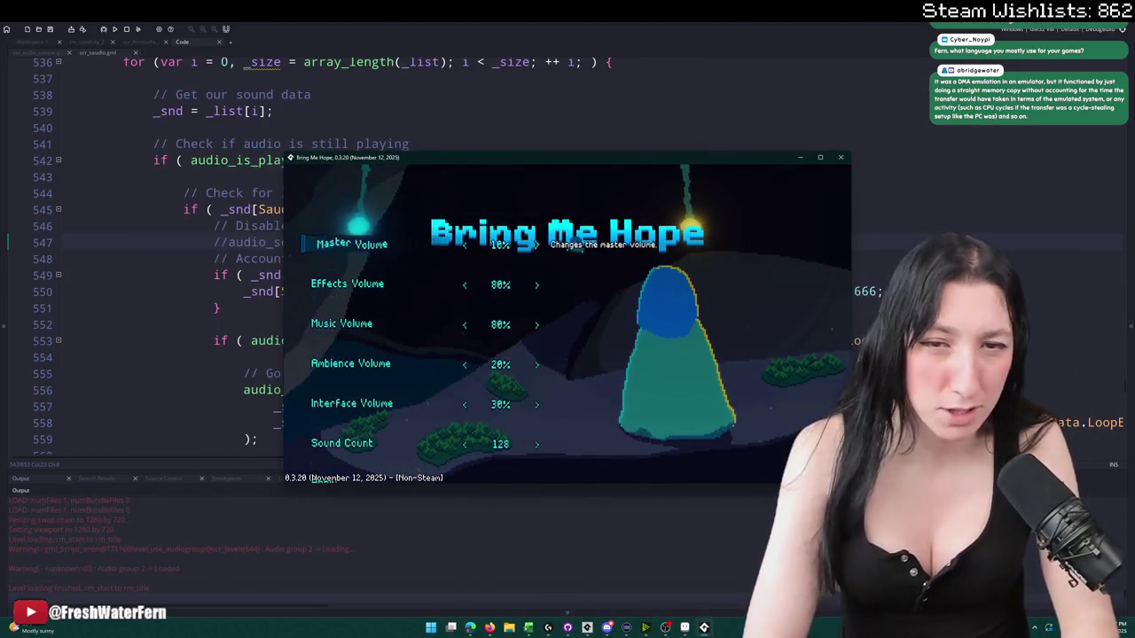
key(Up)
key(Down)
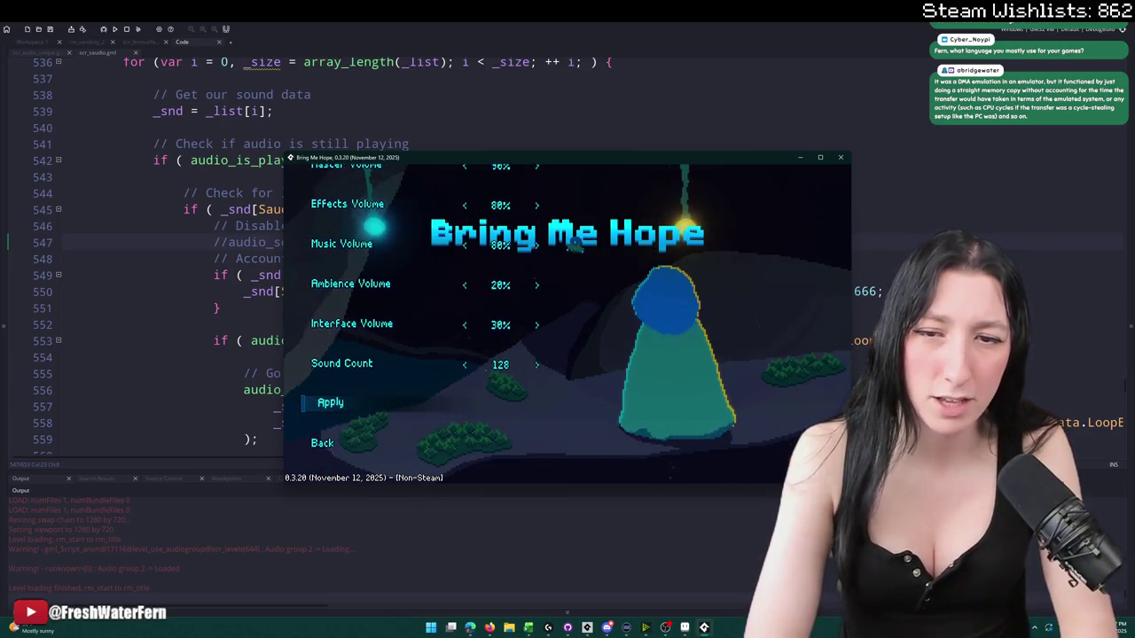
key(Down)
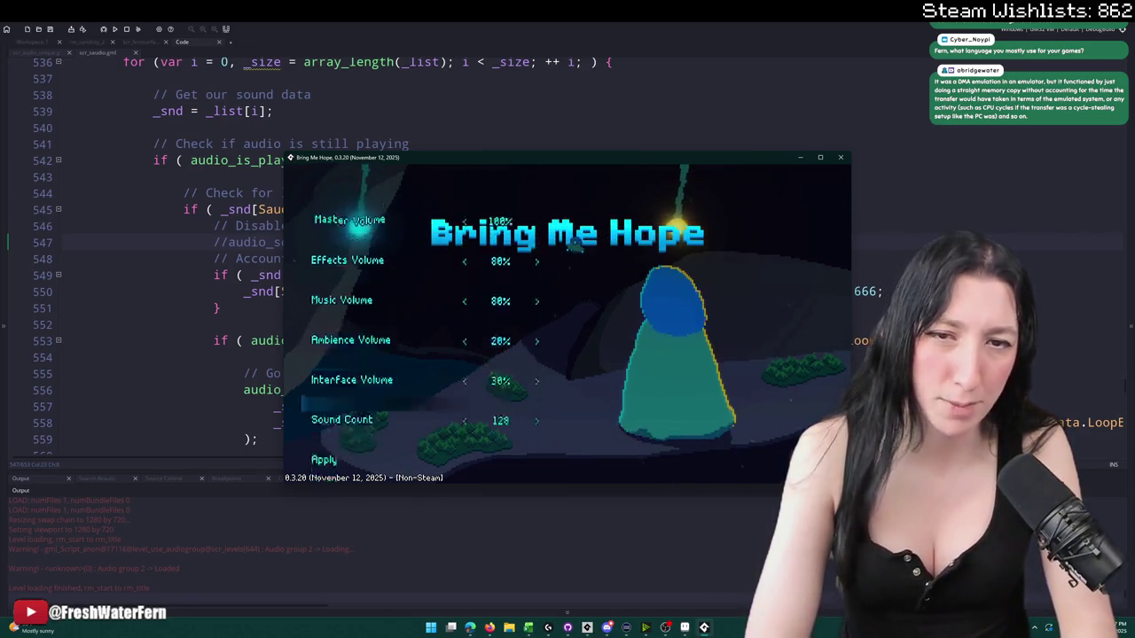
key(Right)
key(Up)
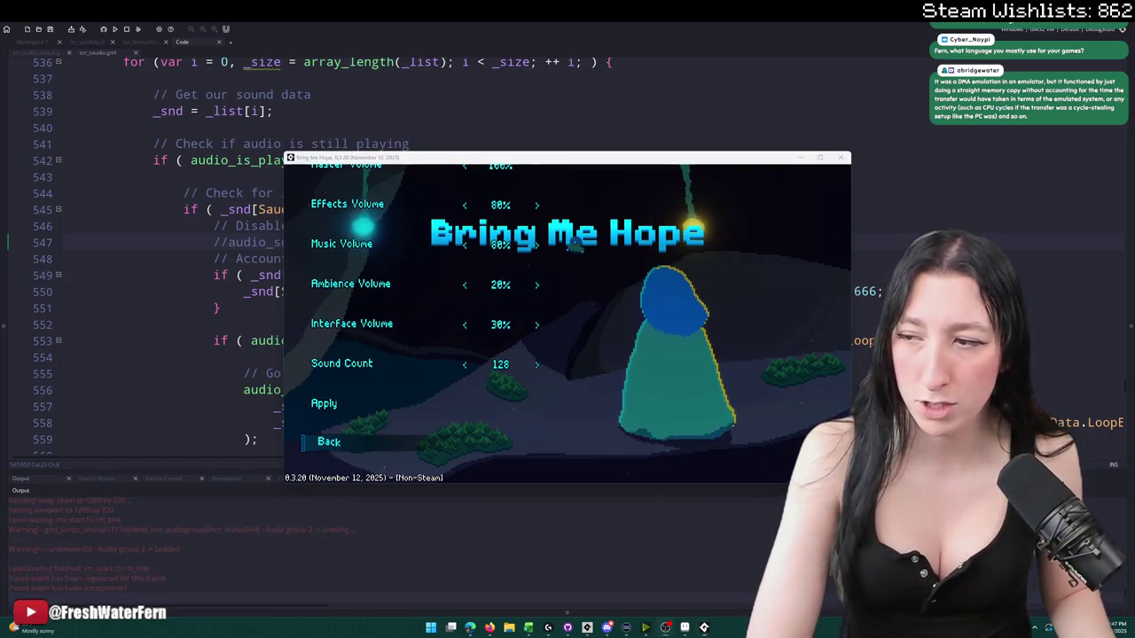
- Return to the game's main menu and switch the game window to fullscreen
key(alt+Tab)
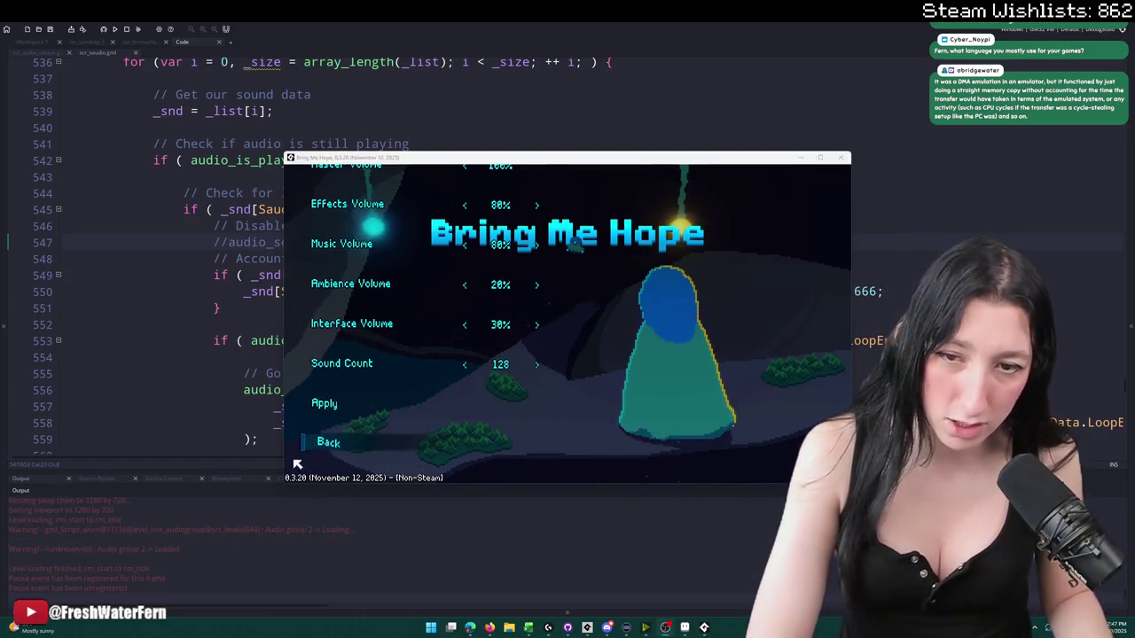
click(319, 448)
click(326, 443)
click(354, 475)
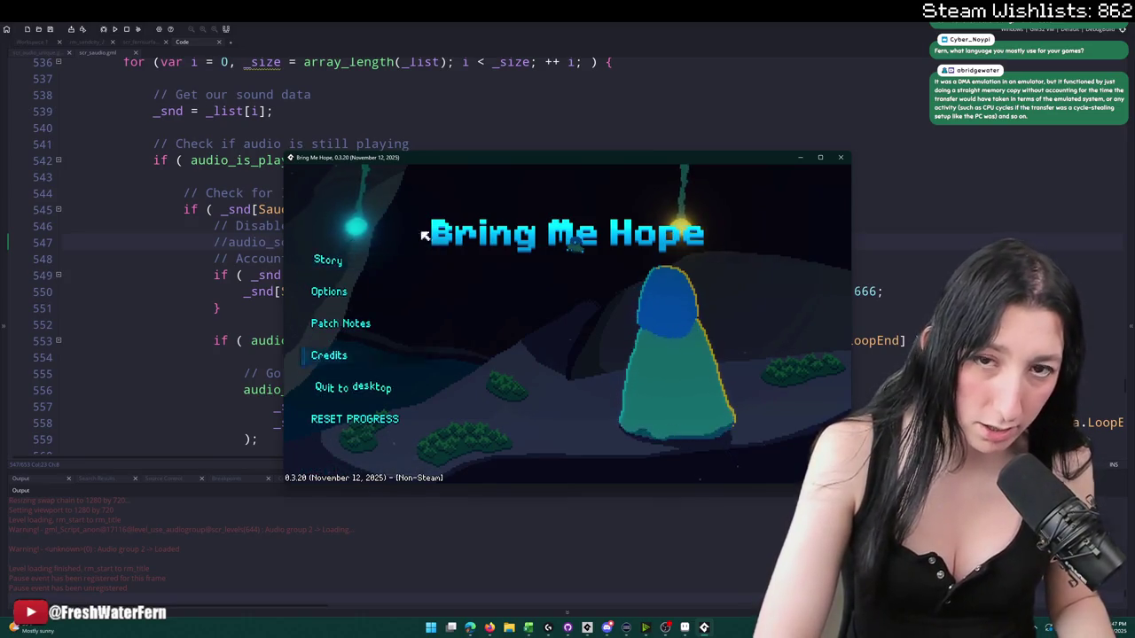
double_click(438, 162)
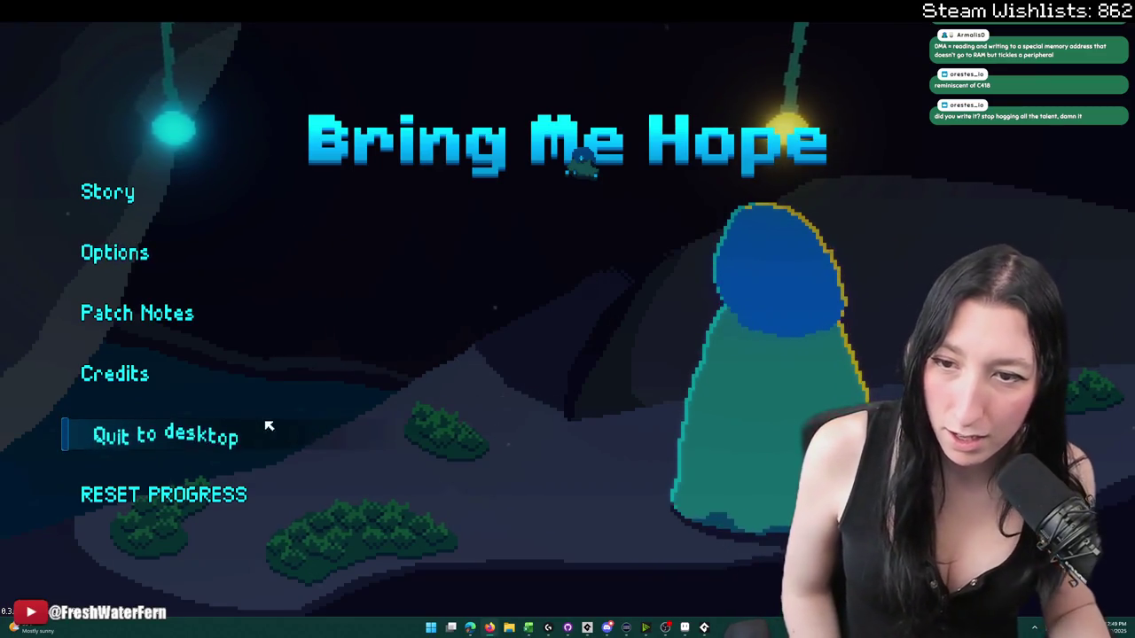
- Quit the game to the desktop and focus the trailer video in the browser
click(178, 436)
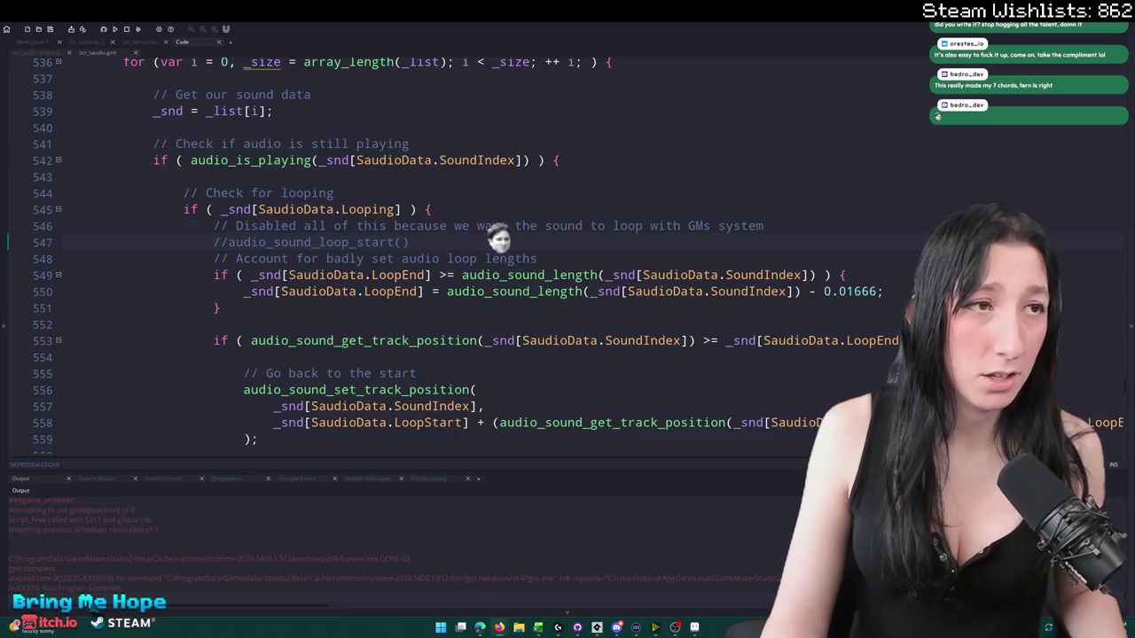
key(alt+Tab)
click(128, 479)
- Rewind 'Bring Me Hope Trailer 2 - 2025' to the start and play it full screen
drag(128, 480, 243, 408)
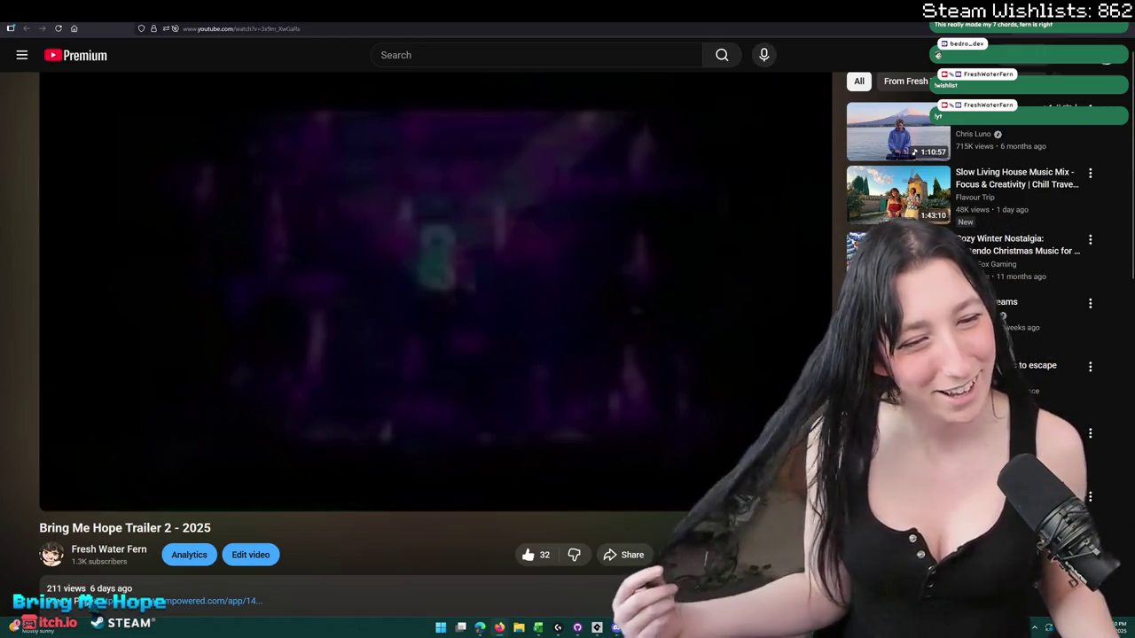
mouse_move(523, 225)
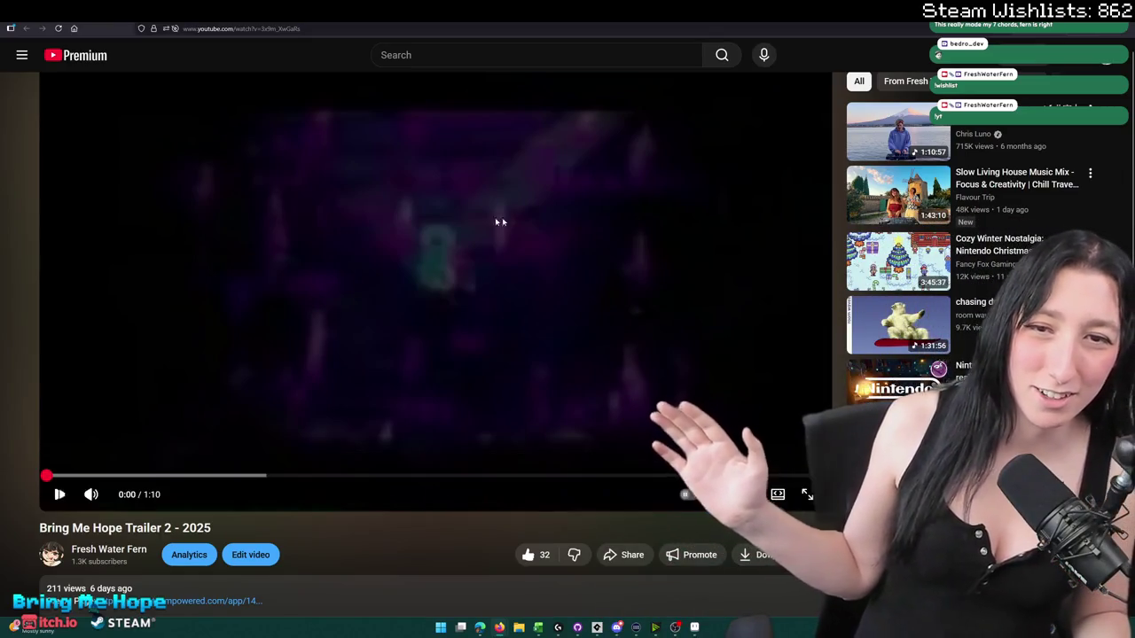
click(523, 225)
double_click(523, 225)
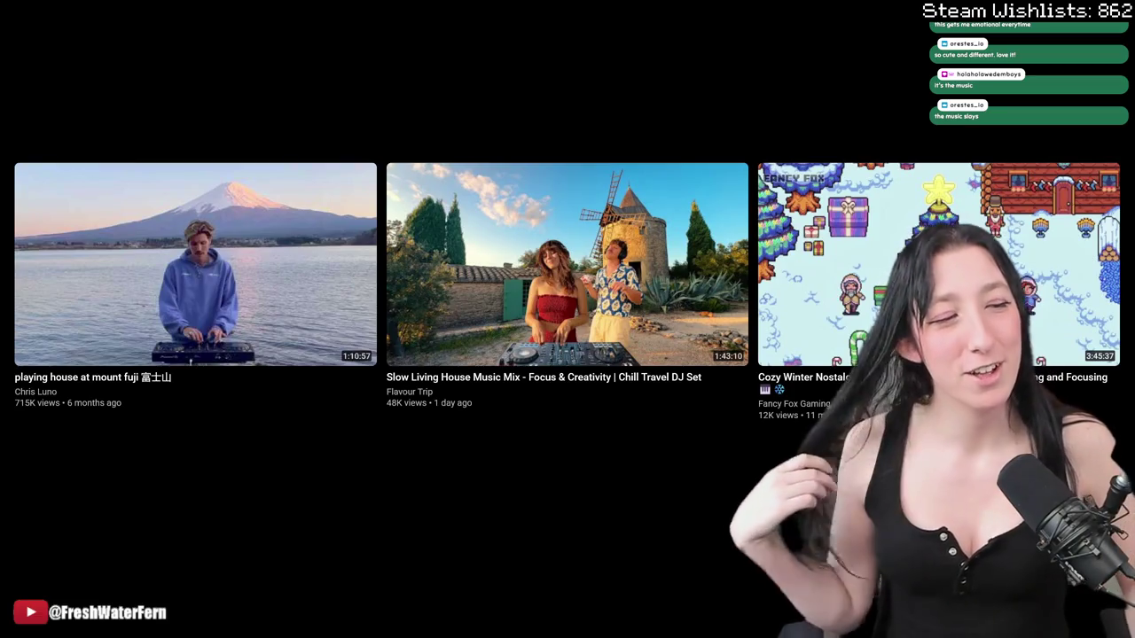
- Exit full screen playback and return to the GameMaker code editor
mouse_move(66, 618)
key(Escape)
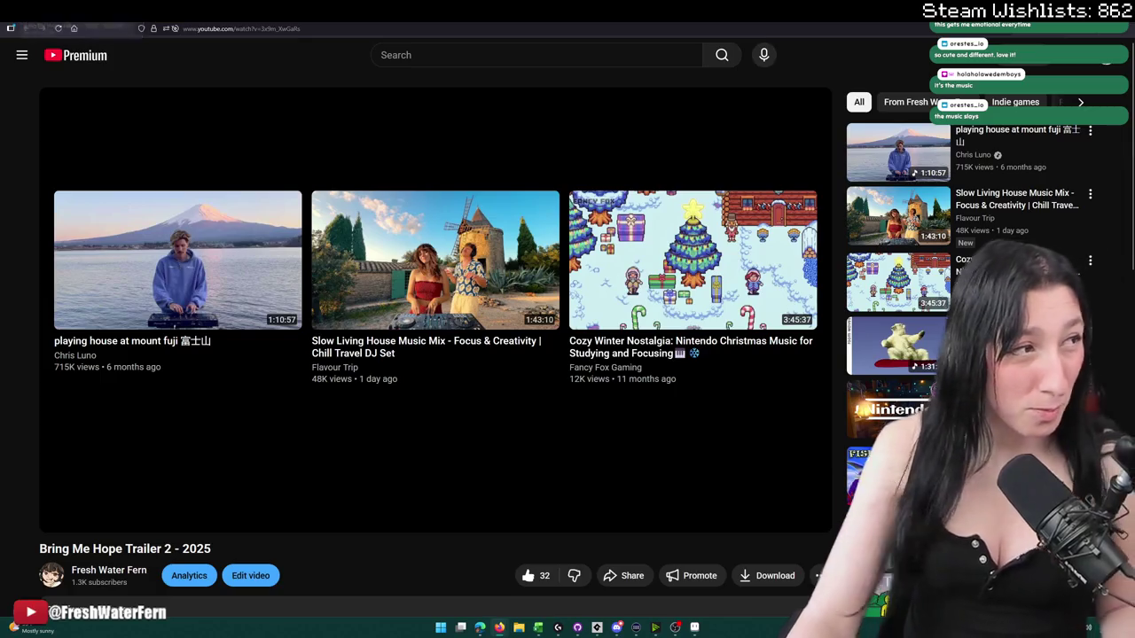
key(alt+Tab)
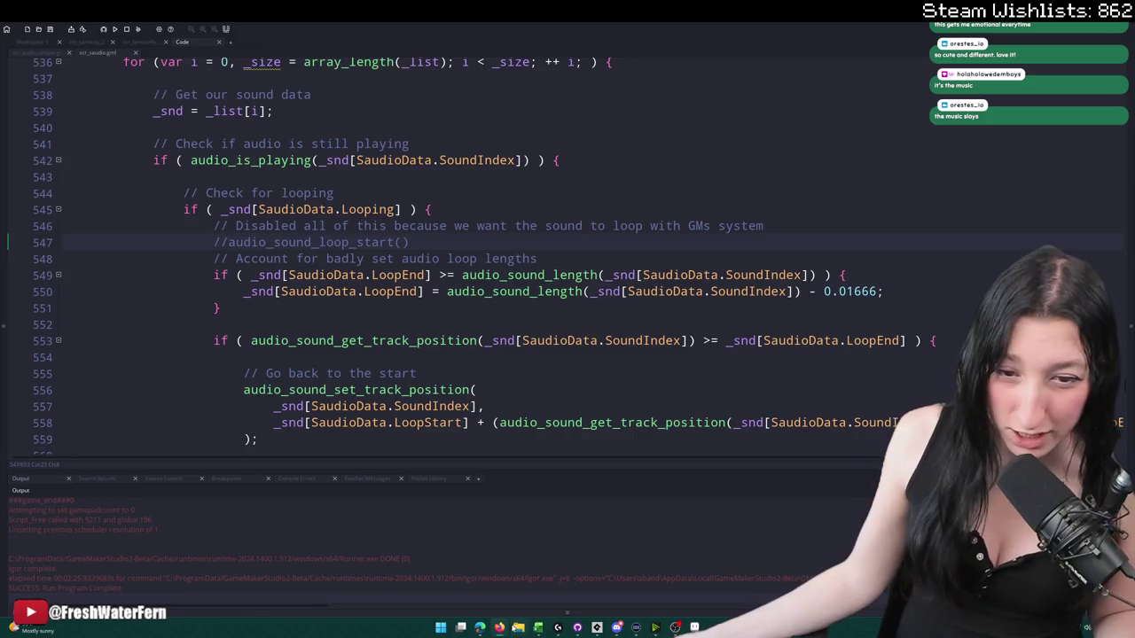
mouse_move(483, 629)
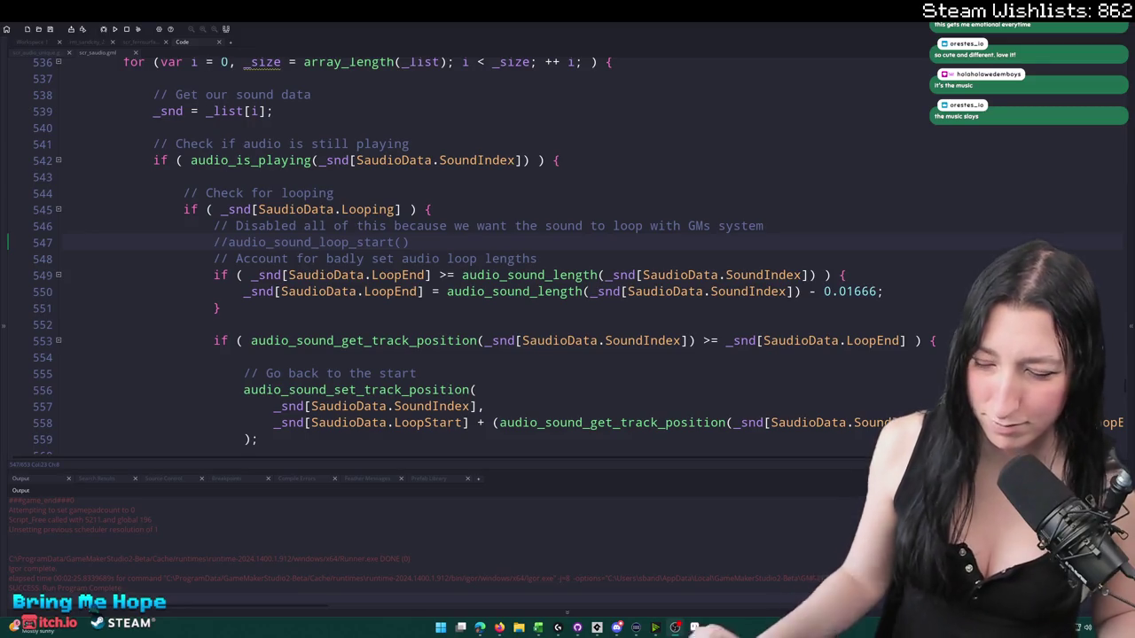
key(alt+Tab)
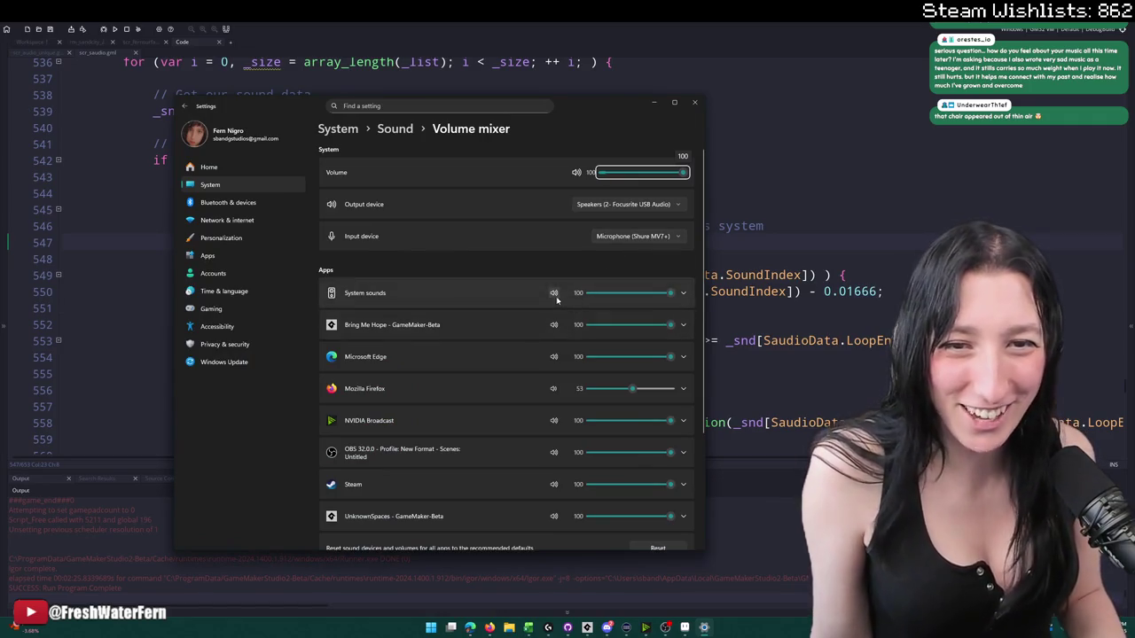
- Close the Windows Settings Volume mixer window
click(696, 102)
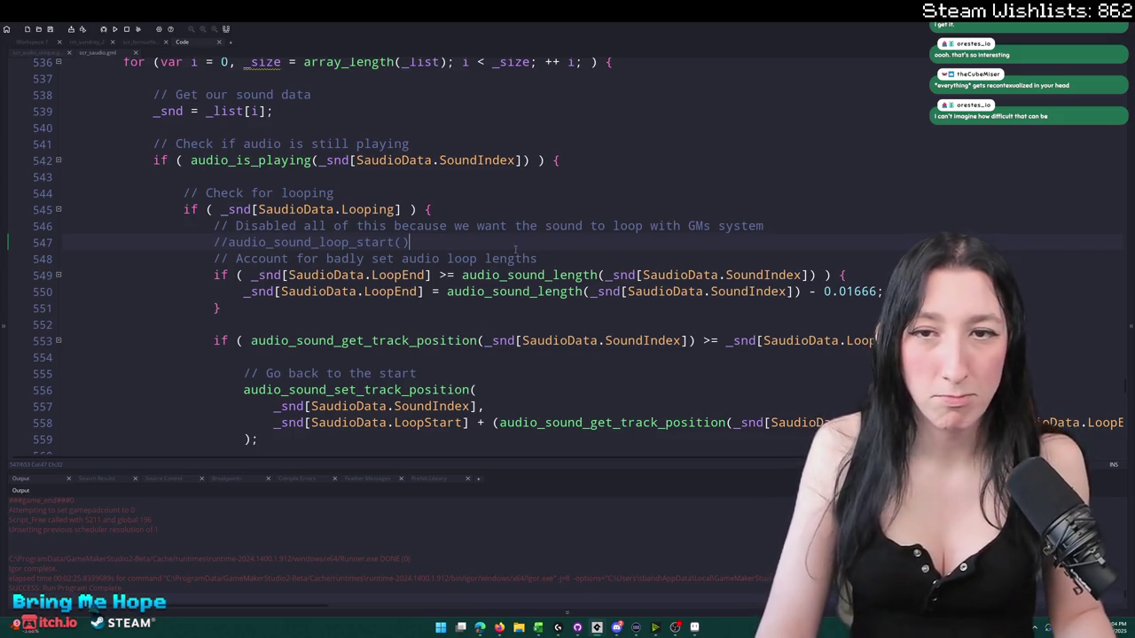
- Insert show_message("TEST") on a new line after the track position reset on line 559
scroll(501, 240, down, 2)
scroll(502, 317, down, 7)
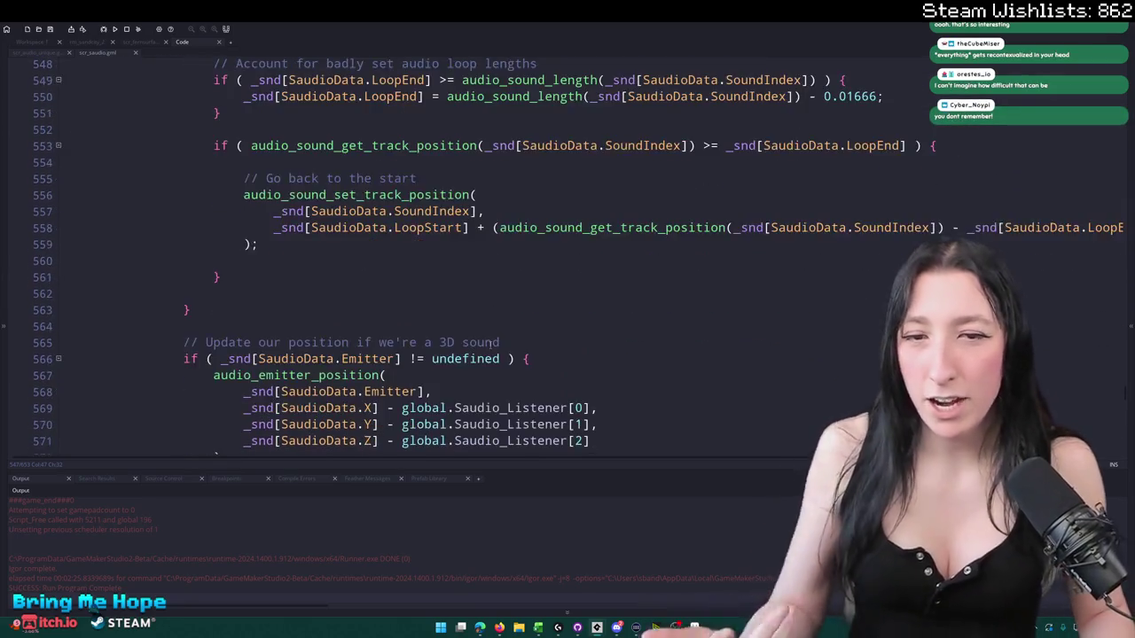
scroll(425, 317, down, 4)
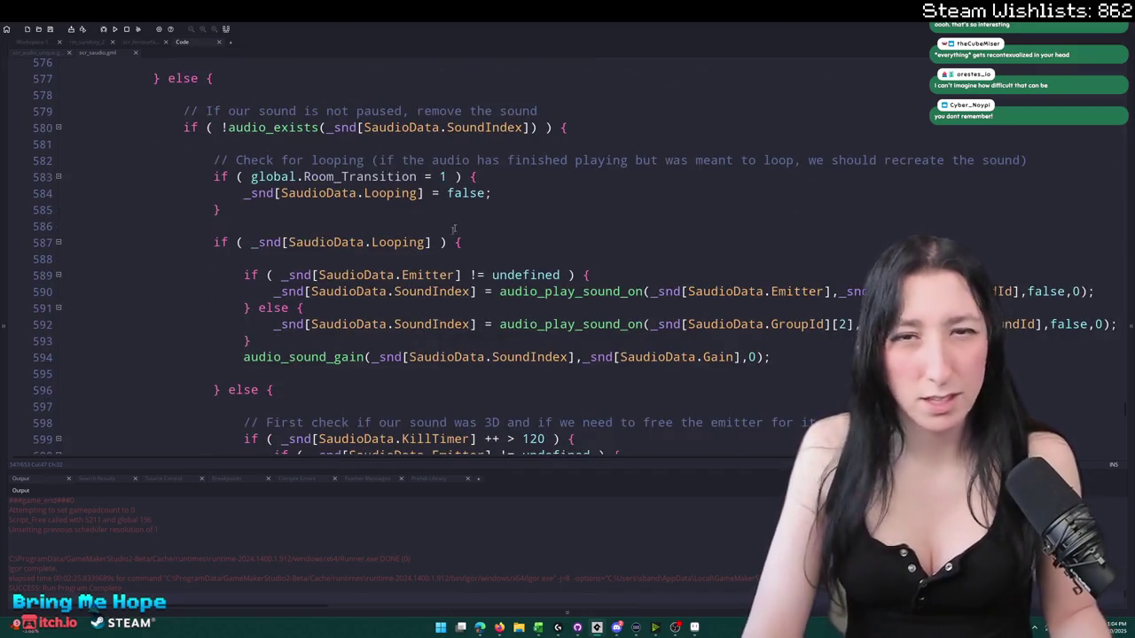
scroll(520, 308, up, 2)
scroll(520, 308, up, 8)
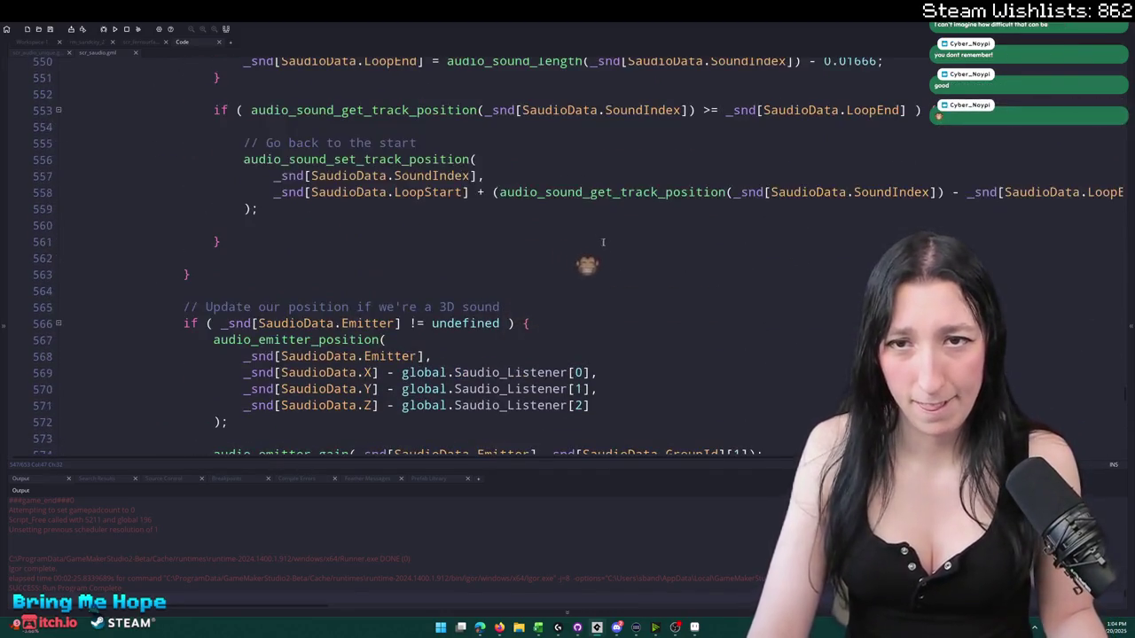
click(387, 266)
scroll(387, 268, up, 1)
key(Return)
key(Return)
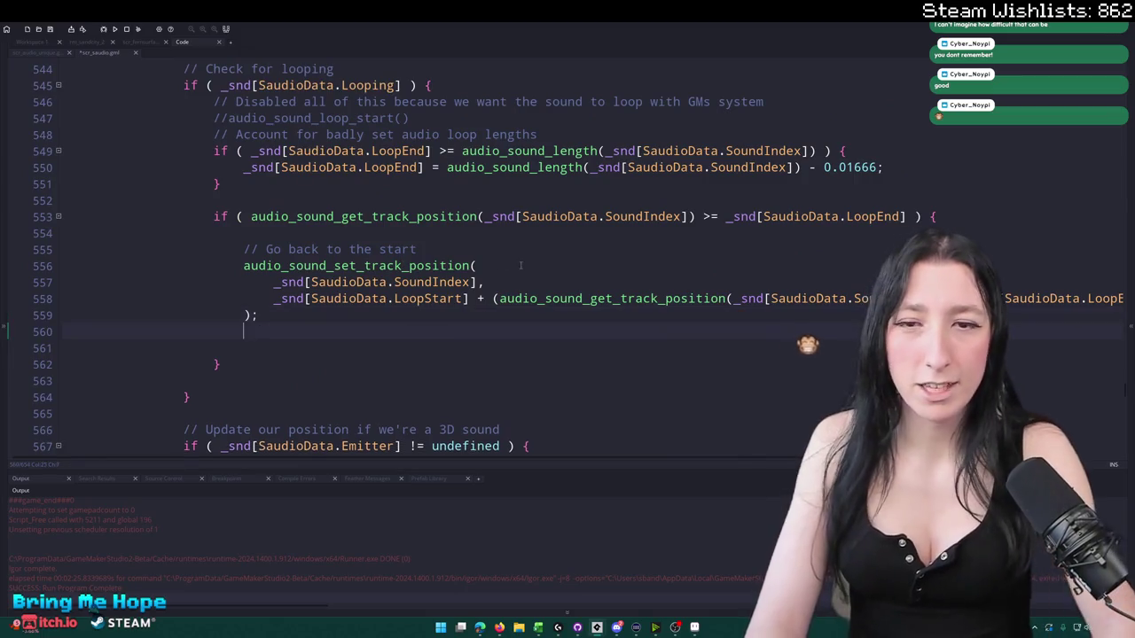
text(show_me)
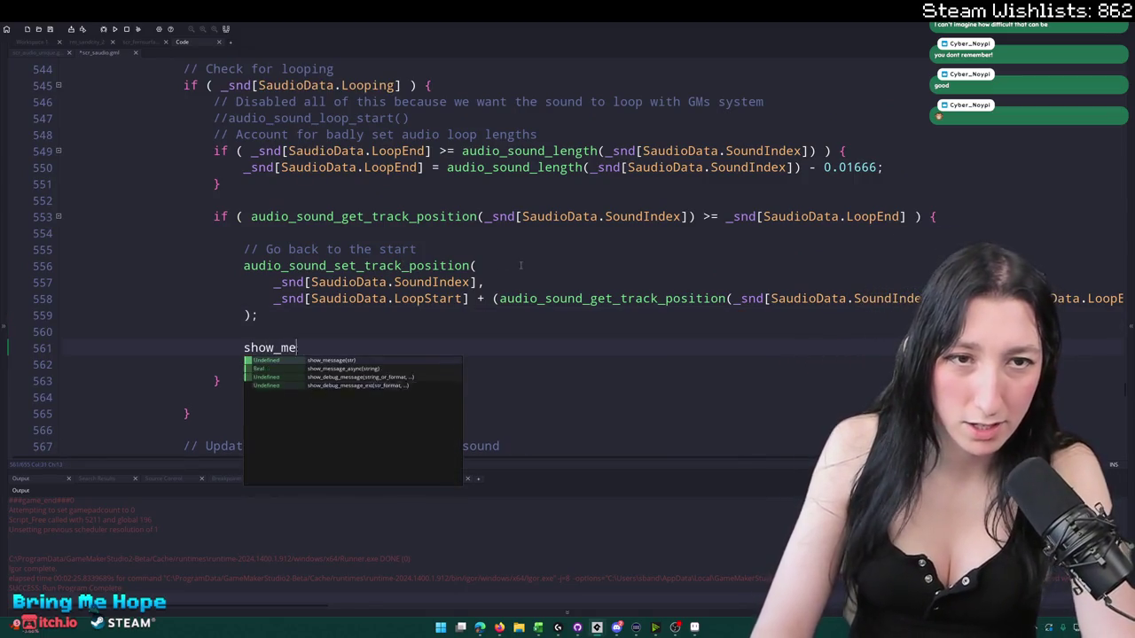
text(ssage("TEST");)
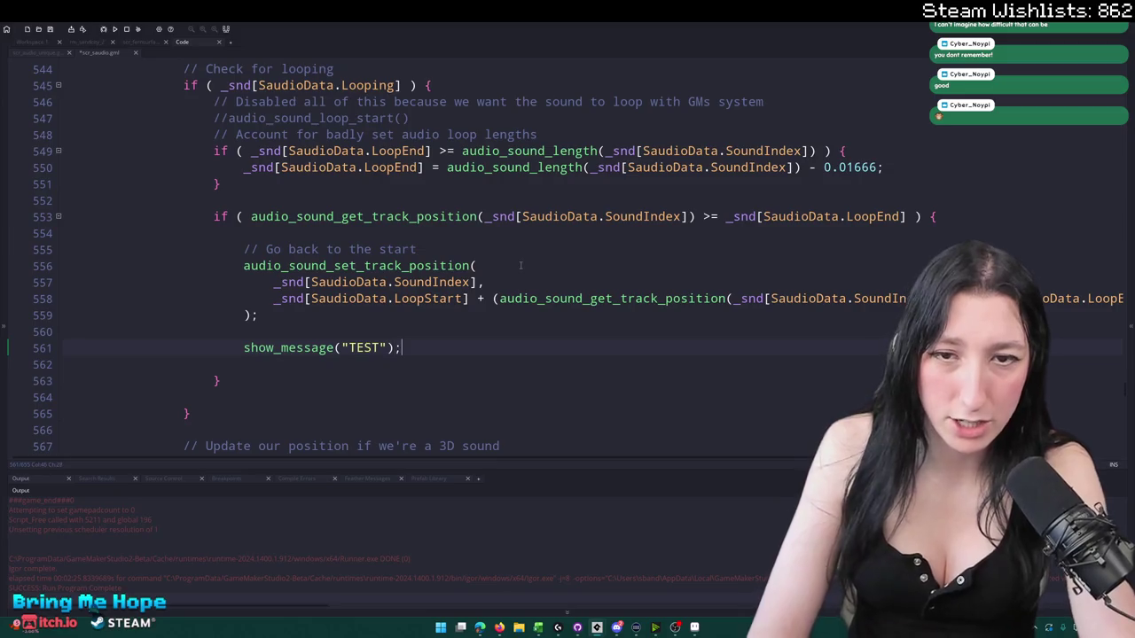
scroll(523, 270, up, 1)
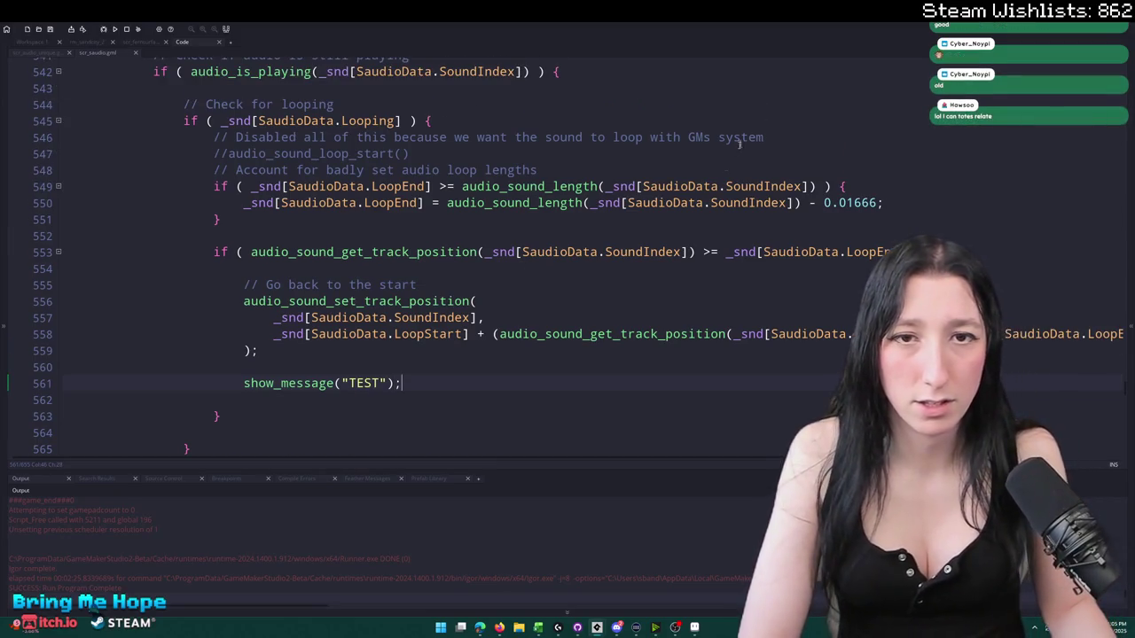
scroll(741, 140, up, 2)
mouse_move(625, 632)
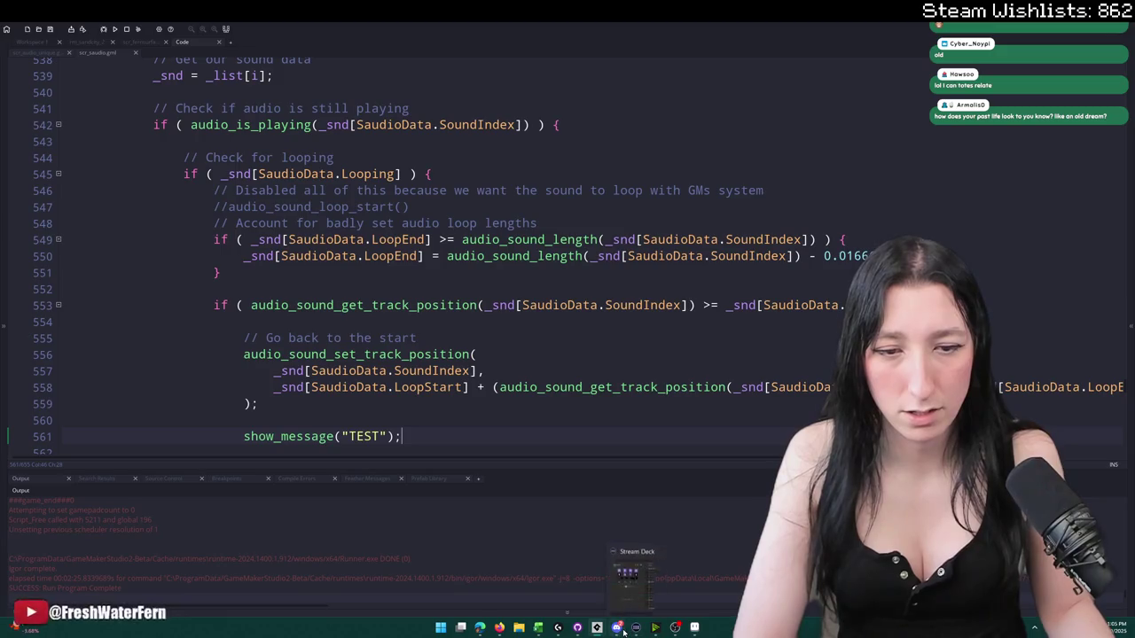
click(423, 190)
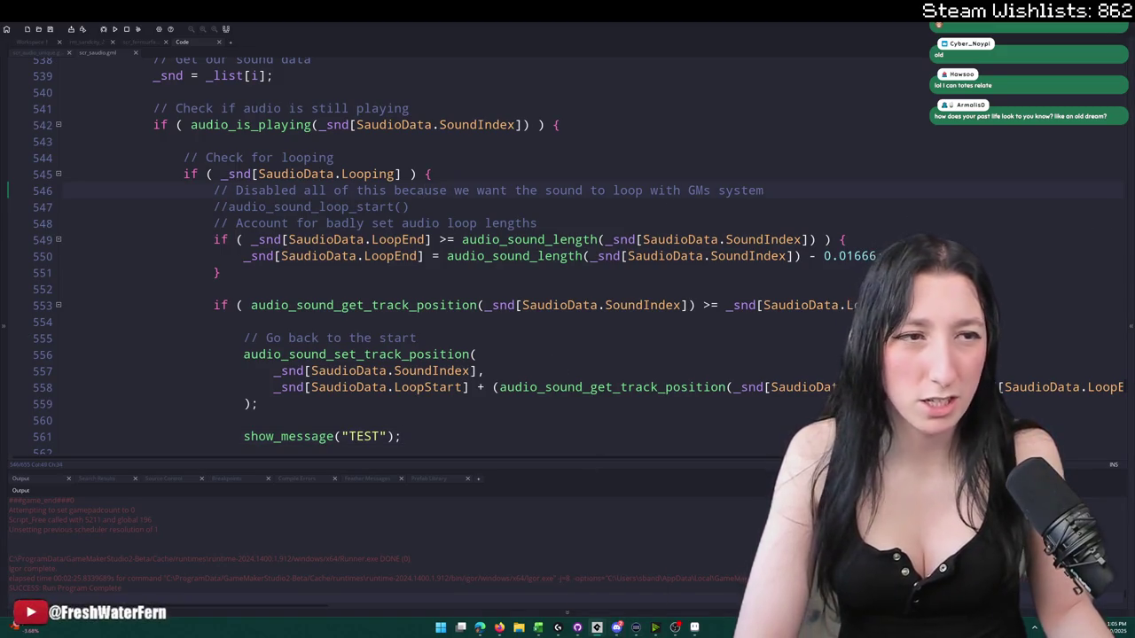
- Comment out the saudio_sound_loop_set line and add an uncommented duplicate below it
click(36, 53)
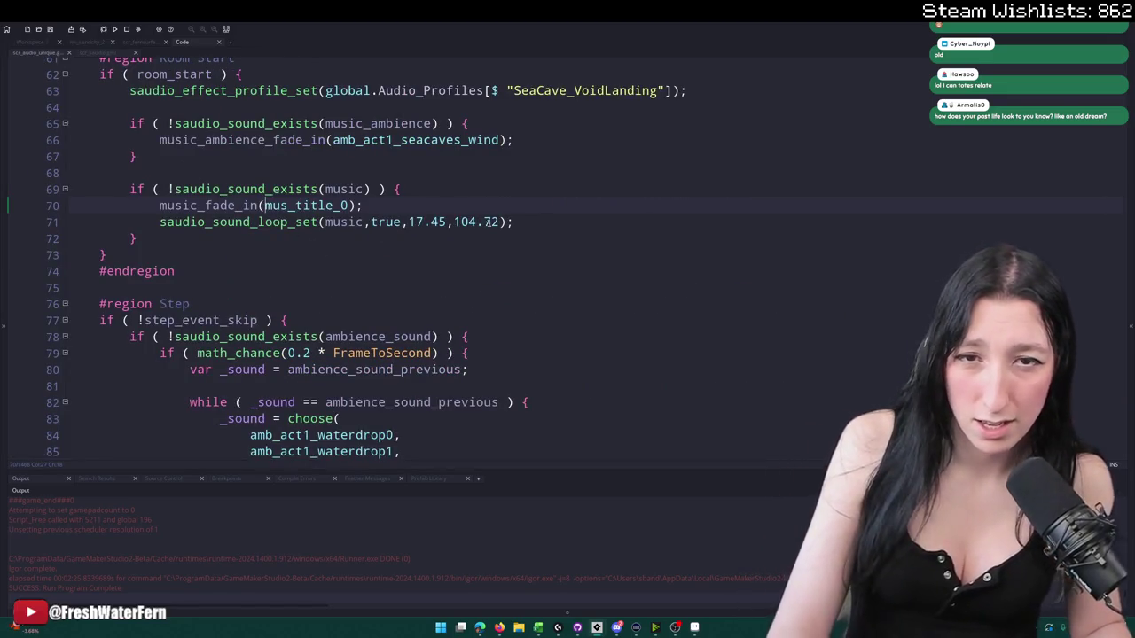
key(Down)
key(Home)
text(//)
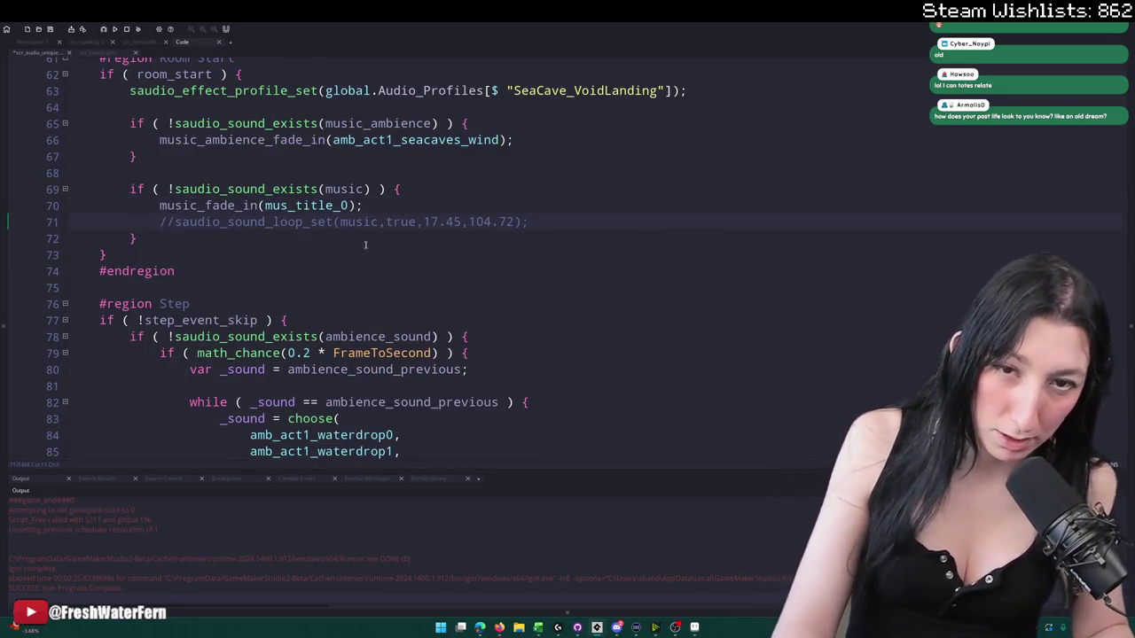
key(ctrl+d)
key(Home)
key(Delete)
key(Delete)
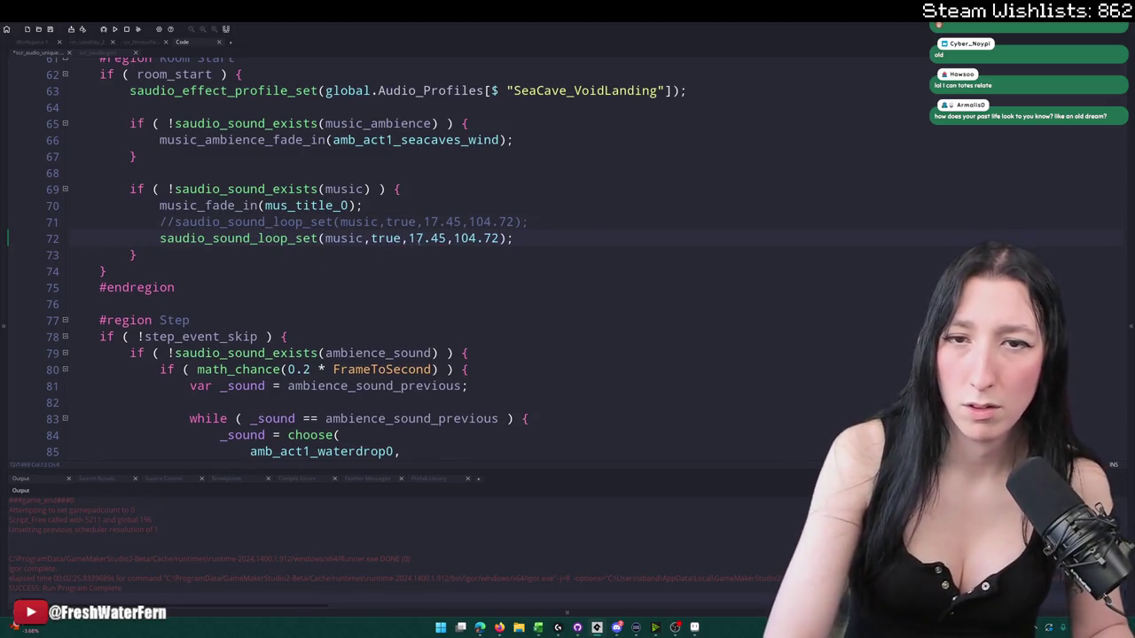
- Change the copy's loop points from 17.45 and 104.72 to 3 and 6
click(417, 238)
drag(446, 238, 407, 238)
text(3)
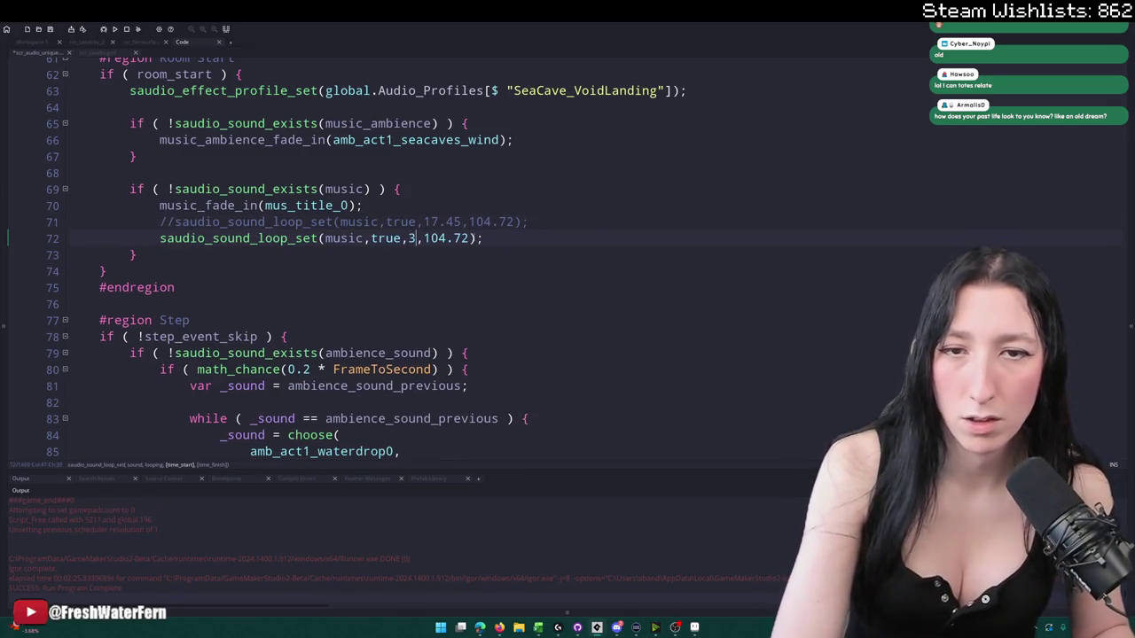
double_click(437, 239)
key(BackSpace)
text(6)
- Run the game with F5 and open its Options > Audio settings
key(F5)
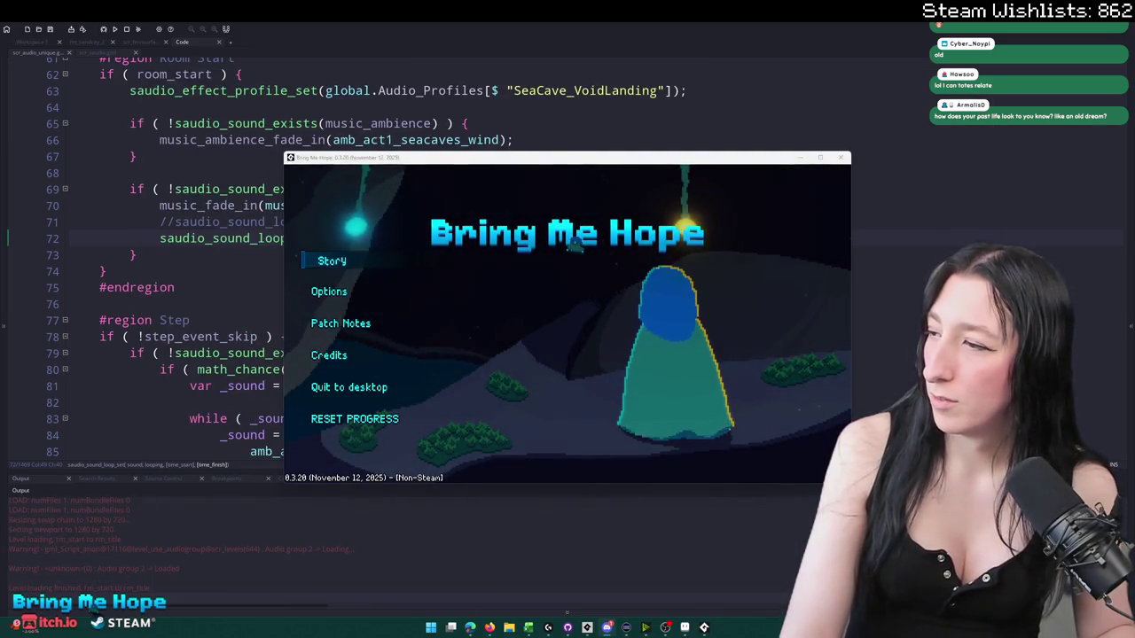
key(Down)
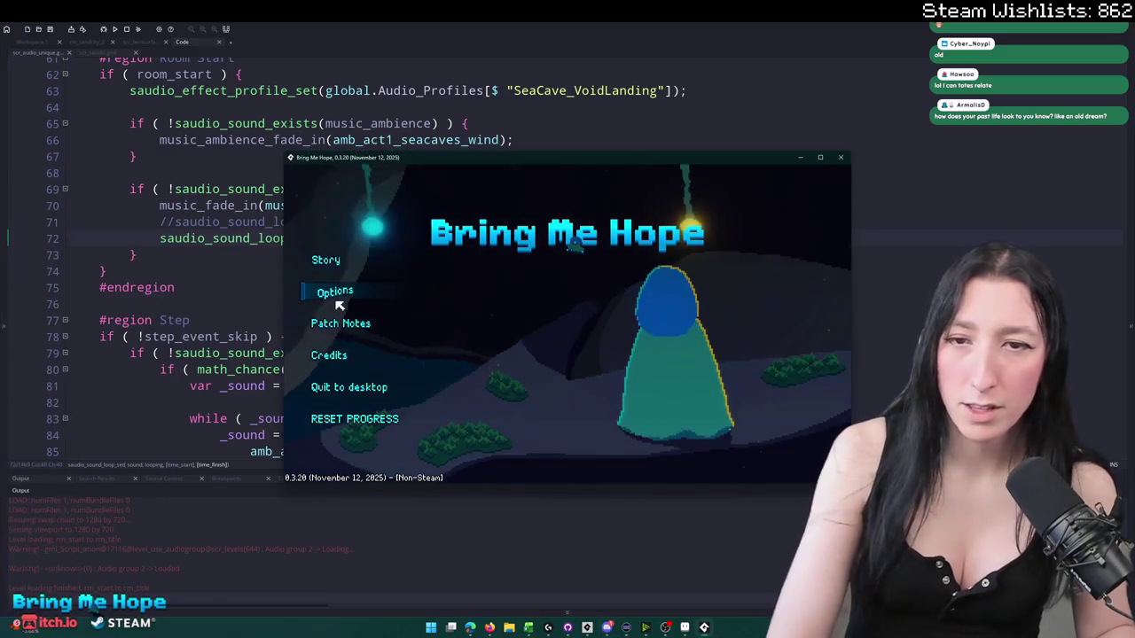
key(Return)
key(Down)
key(Down)
key(Down)
key(Return)
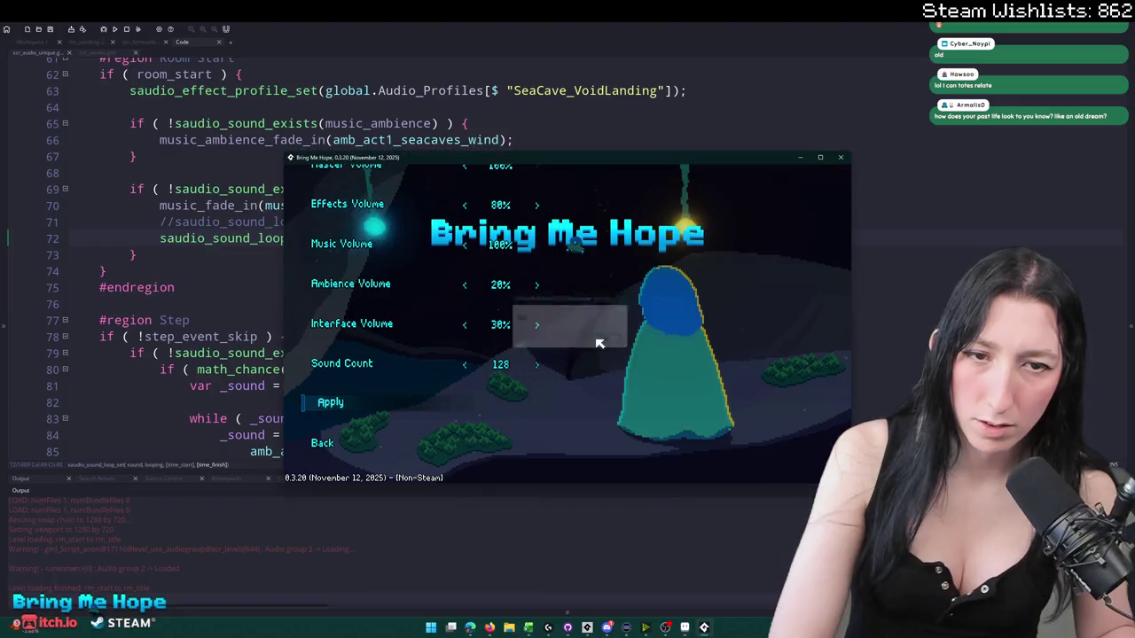
click(376, 400)
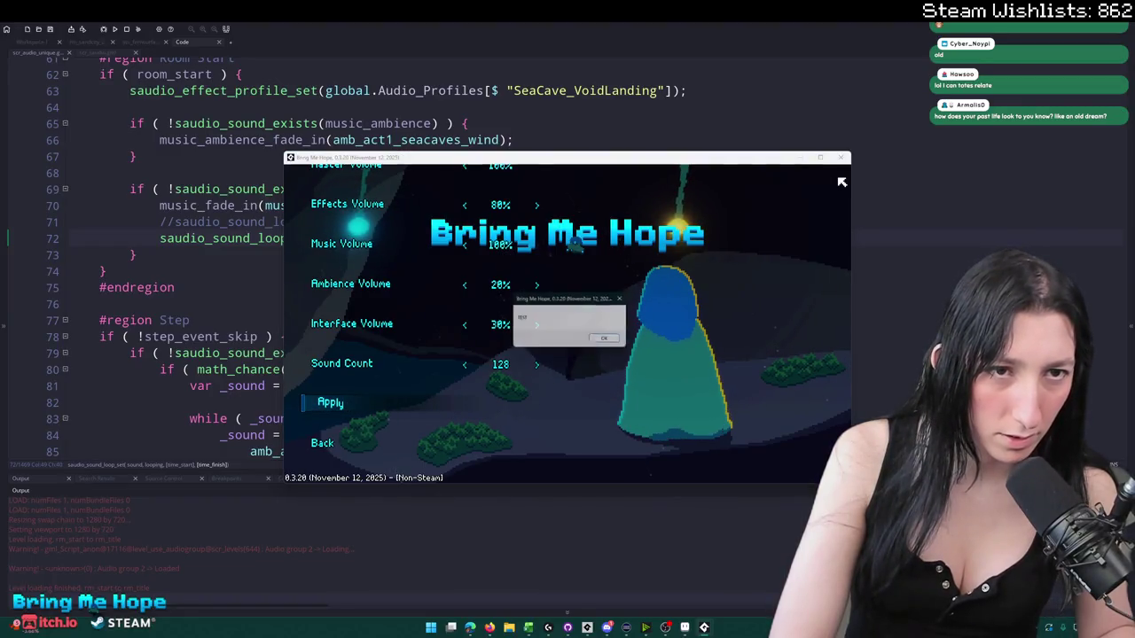
- Dismiss the repeated TEST message boxes and close the game window
click(616, 341)
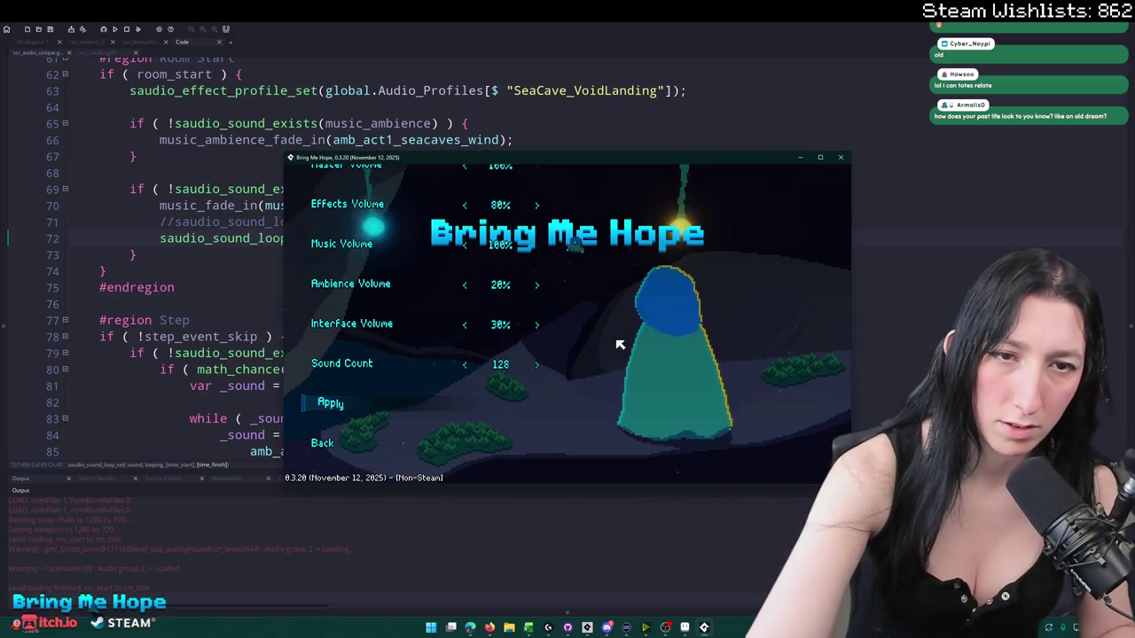
click(620, 344)
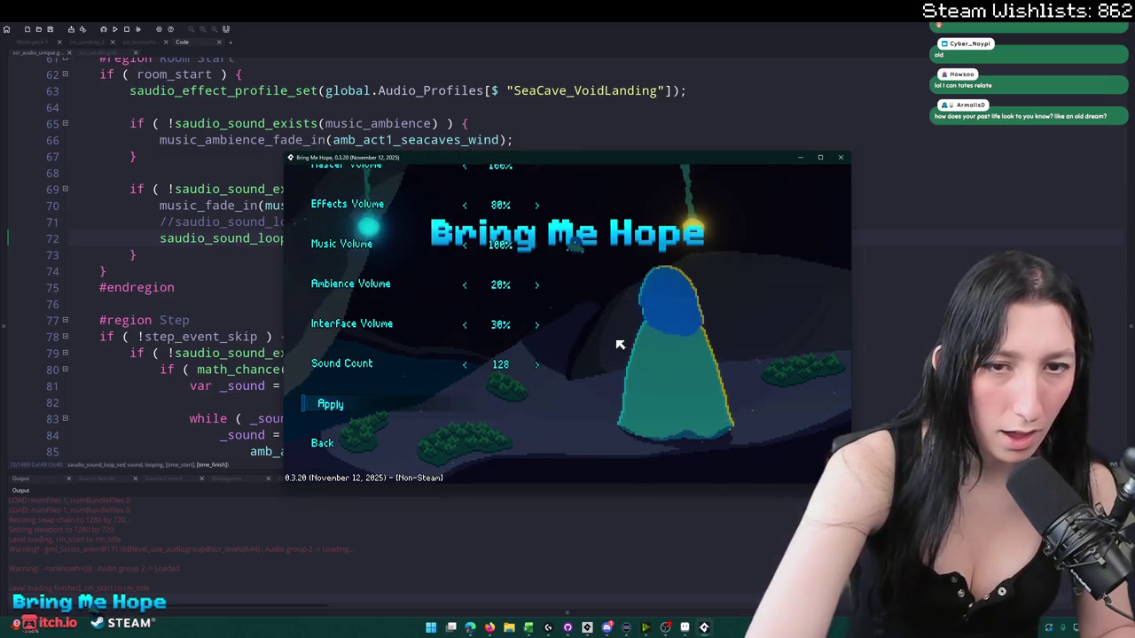
click(620, 343)
click(608, 340)
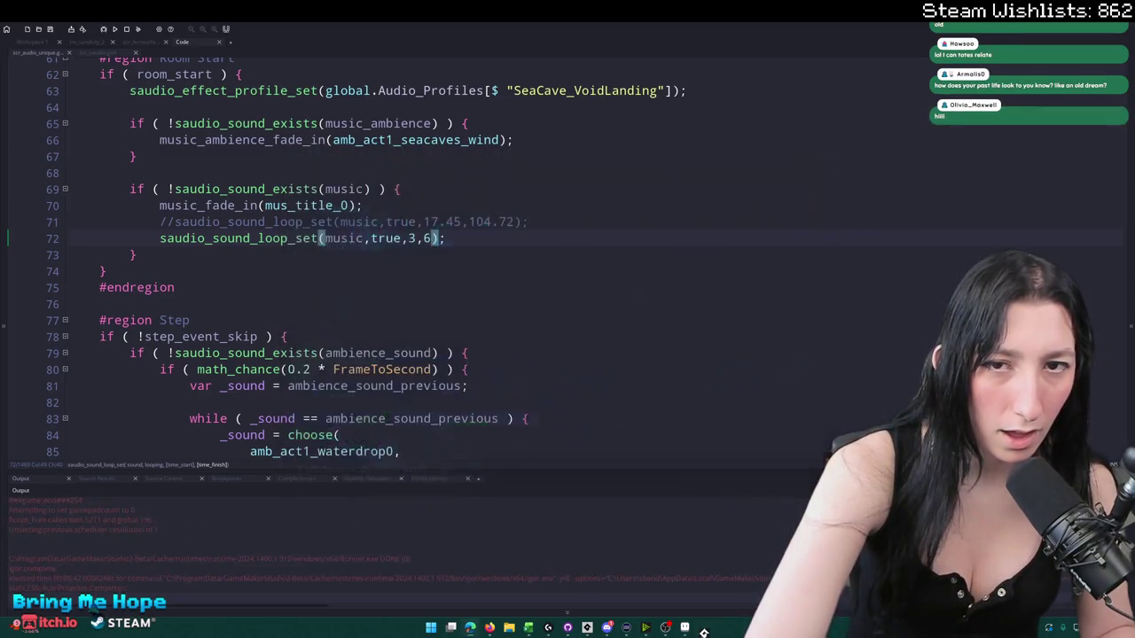
- Change the loop end value from 6 to 20 and rebuild and run the game twice
key(BackSpace)
text(1111111111111111111)
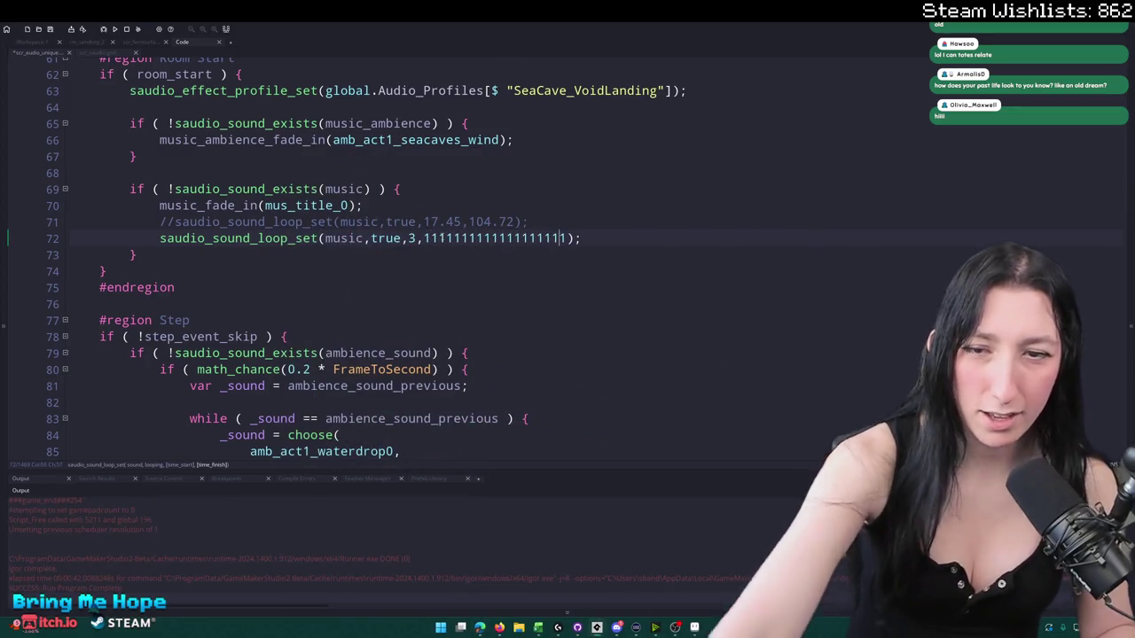
key(BackSpace)
key(BackSpace)
key(BackSpace)
key(BackSpace)
key(BackSpace)
key(BackSpace)
text(20)
key(F5)
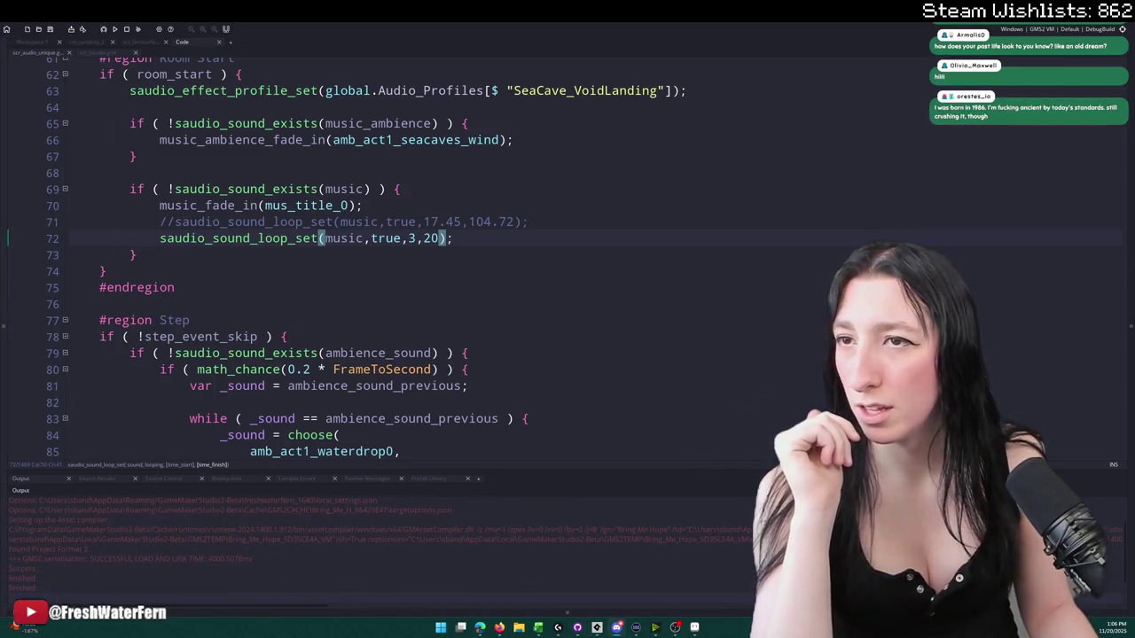
key(F5)
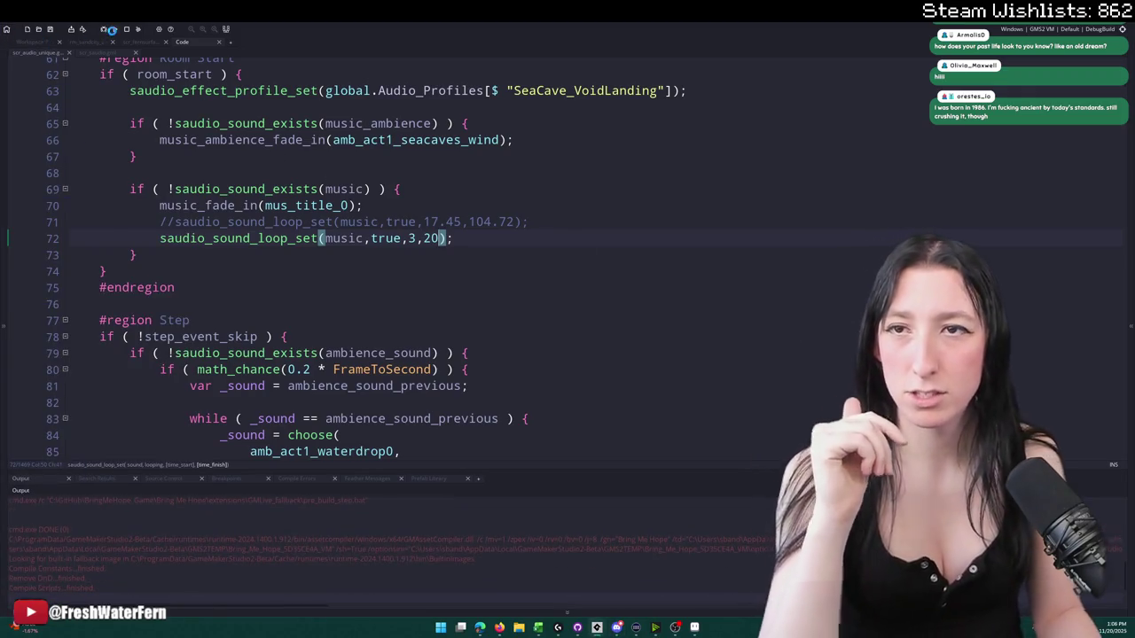
- Add a log("LOOPED"); line below the loop-set call, undo it, and return to scr_saudio
click(481, 237)
key(Return)
text(log("LOOPED")
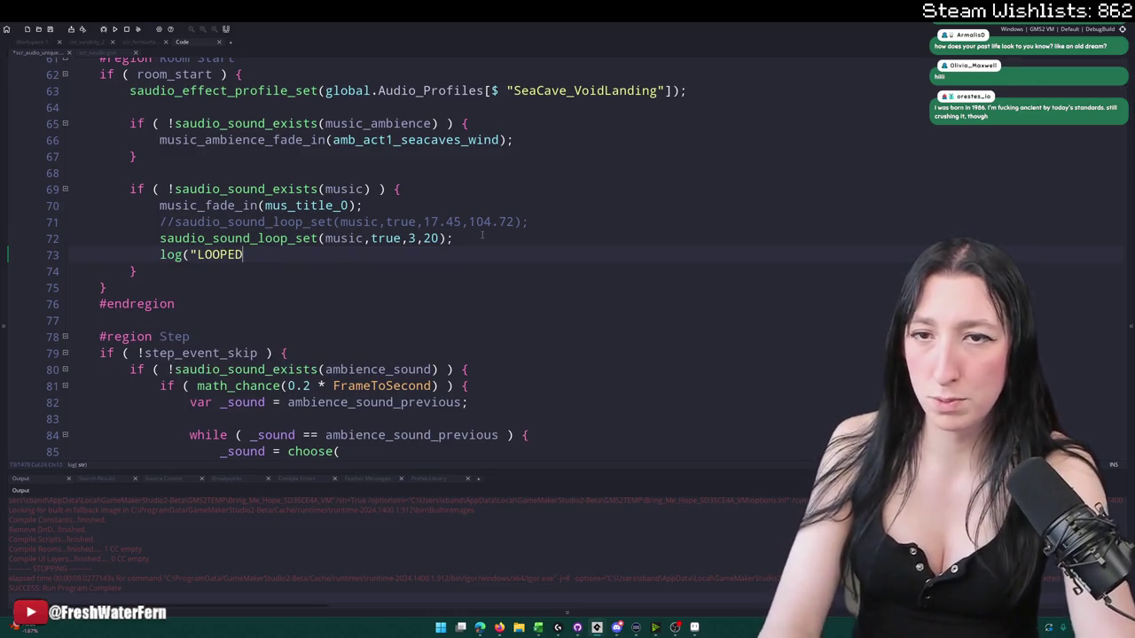
text();)
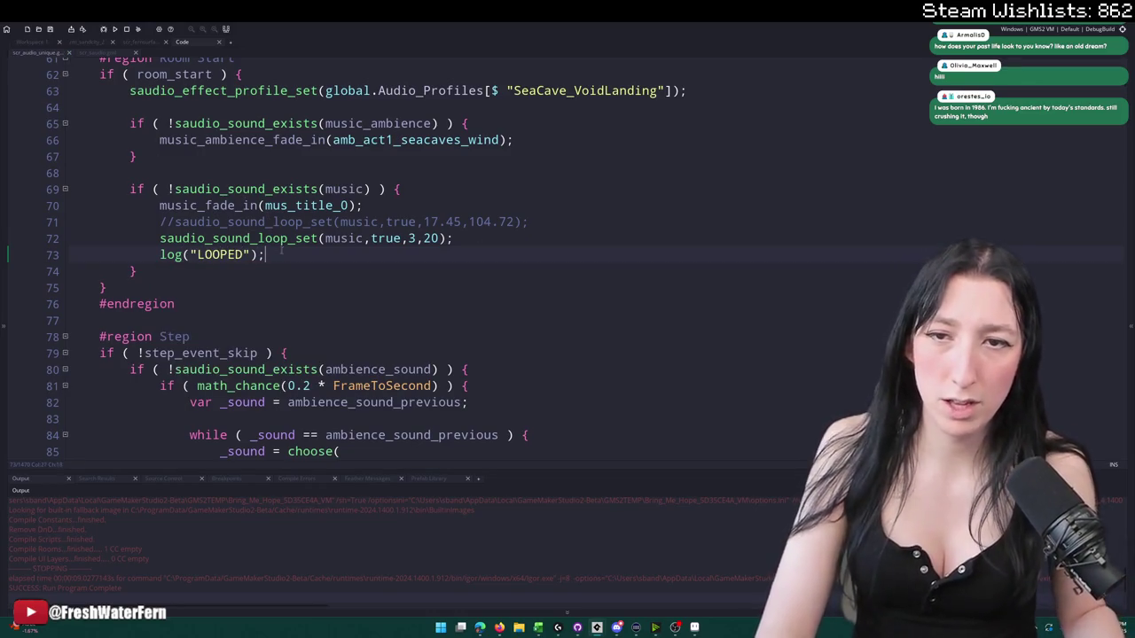
key(Home)
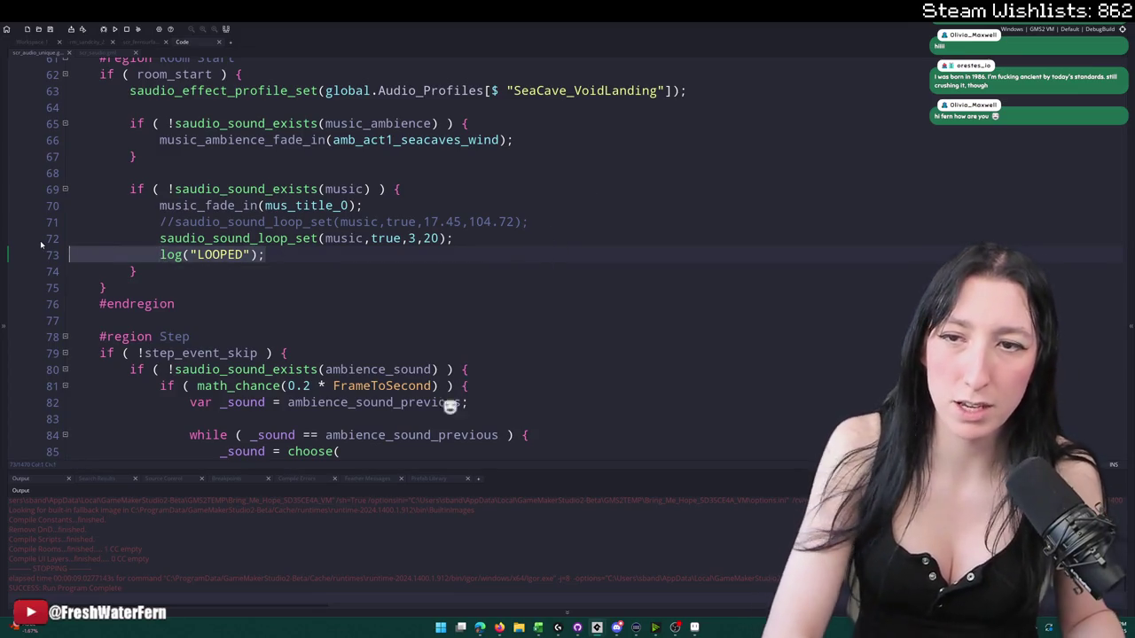
key(ctrl+z)
key(ctrl+Tab)
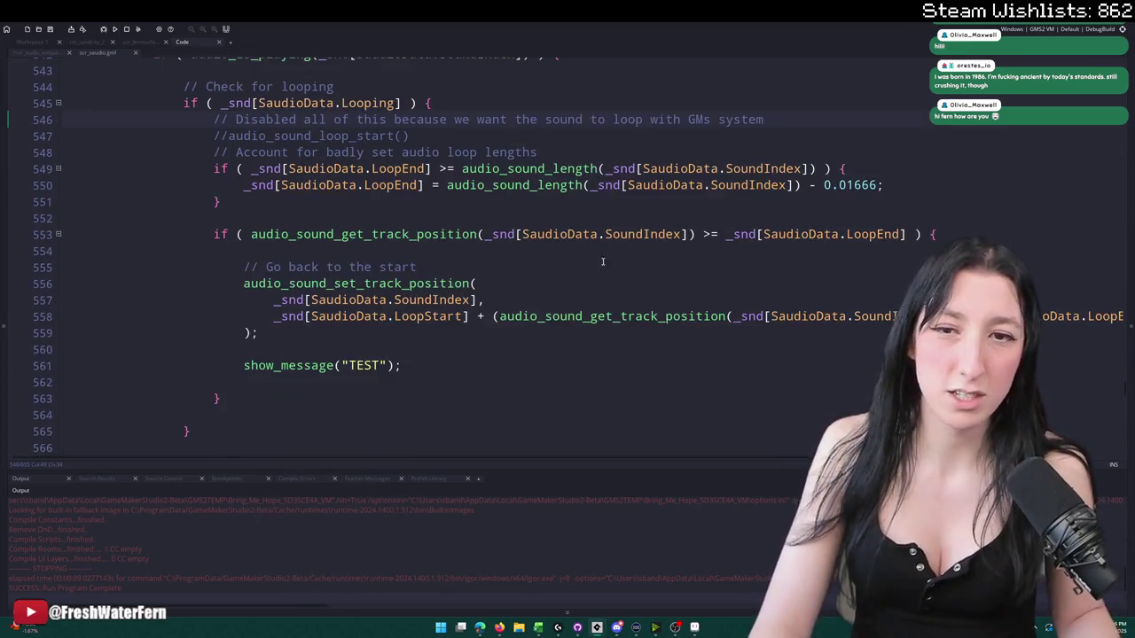
- Replace show_message("TEST"); on line 561 with log("LOOPED"); and close the IDE
click(428, 366)
key(shift+Home)
text(log("LOOPED");)
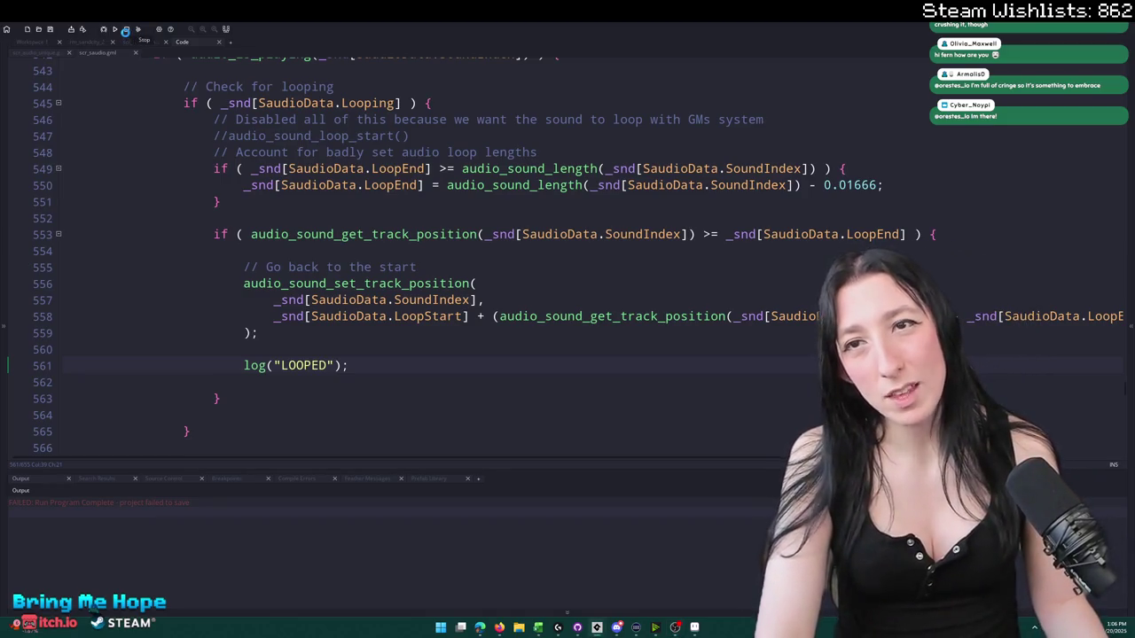
click(665, 332)
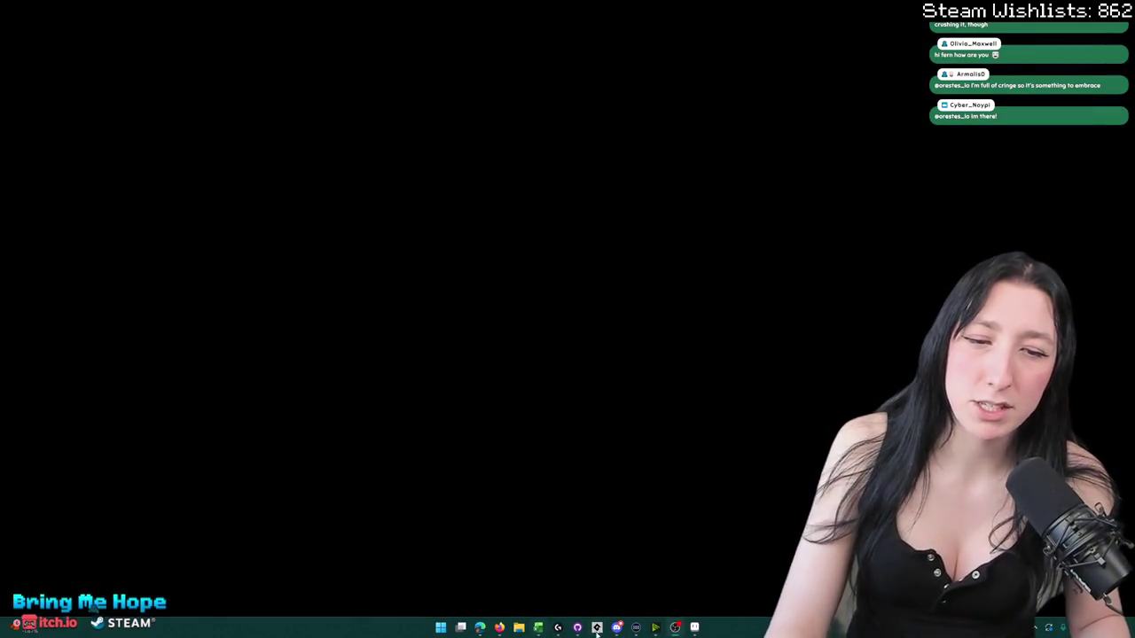
- Relaunch GameMaker-Beta from the Start menu, dismiss the Beta Channel warning, and reopen Bring Me Hope
click(441, 627)
text(gamemaker-Beta)
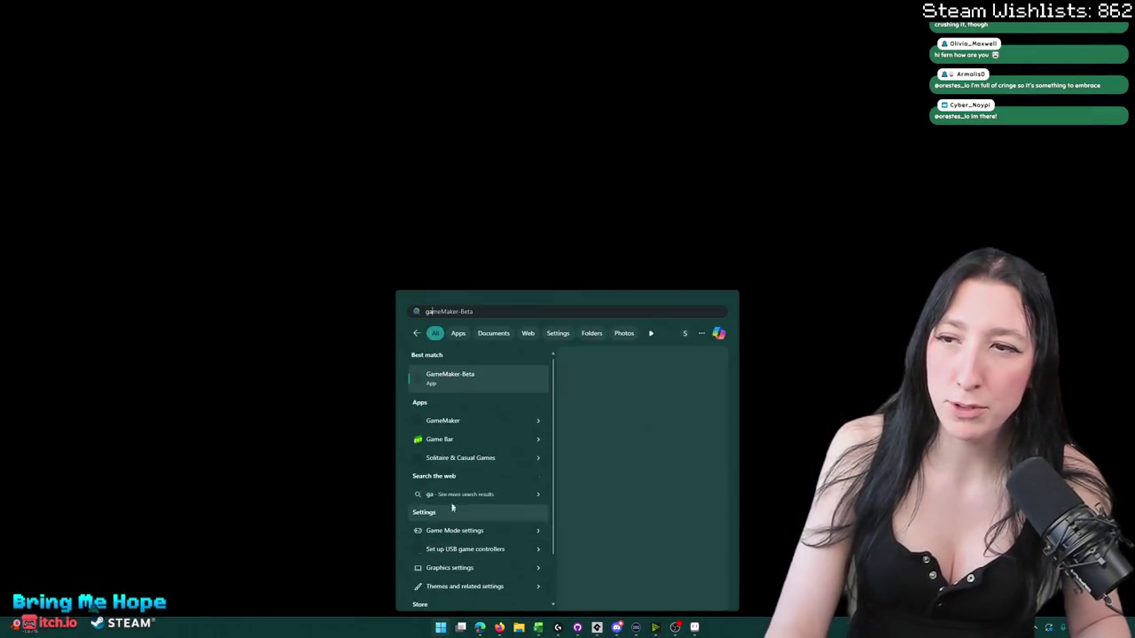
click(480, 382)
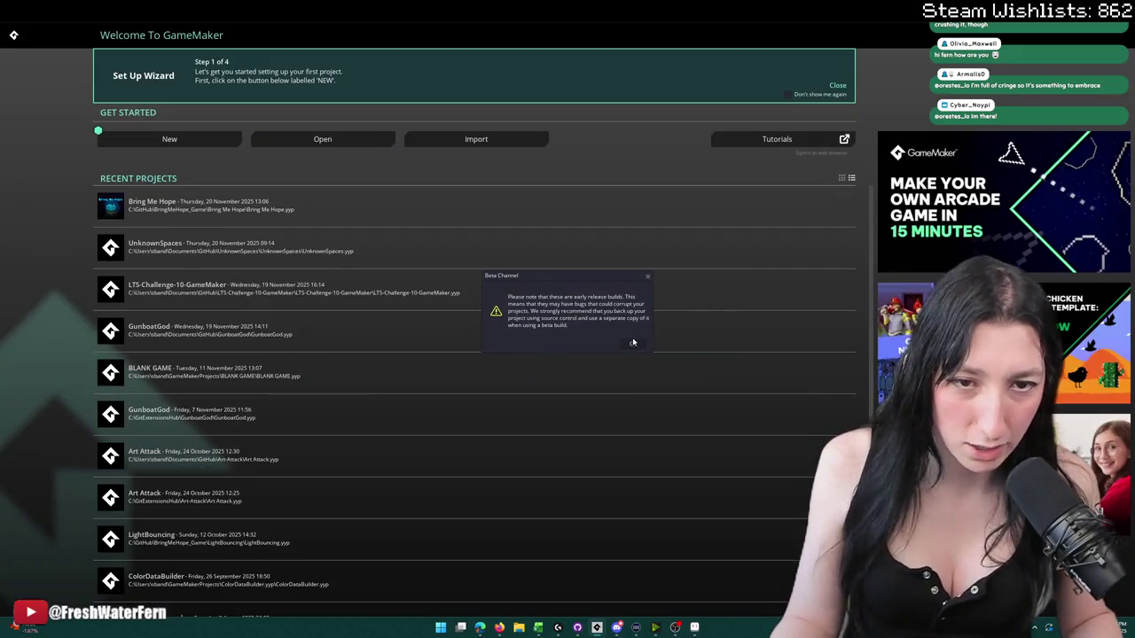
click(632, 343)
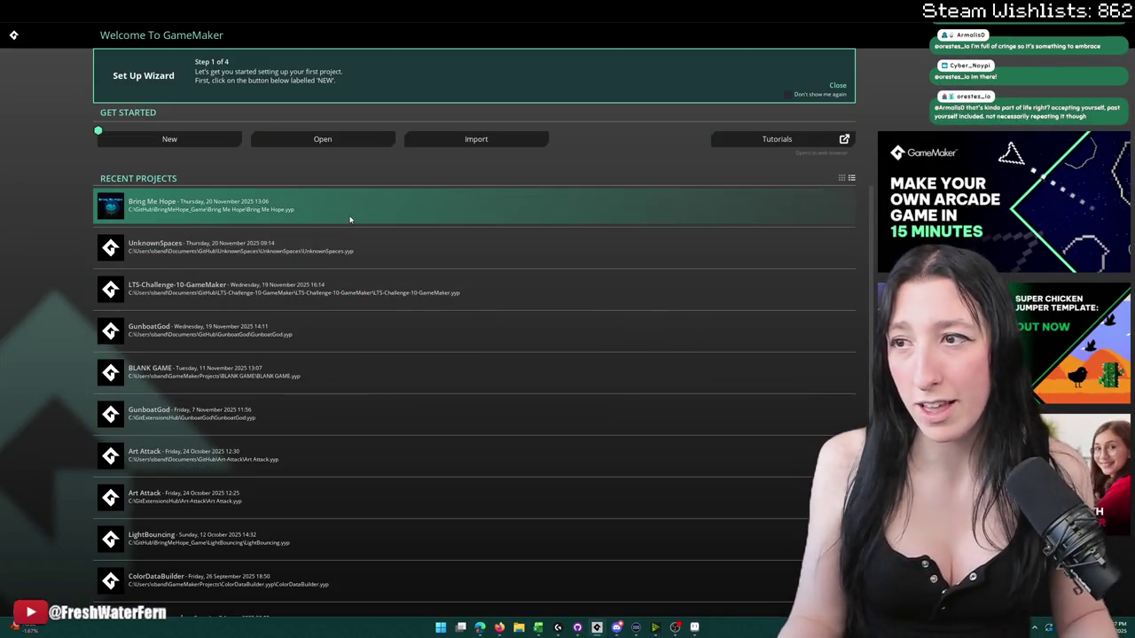
click(350, 219)
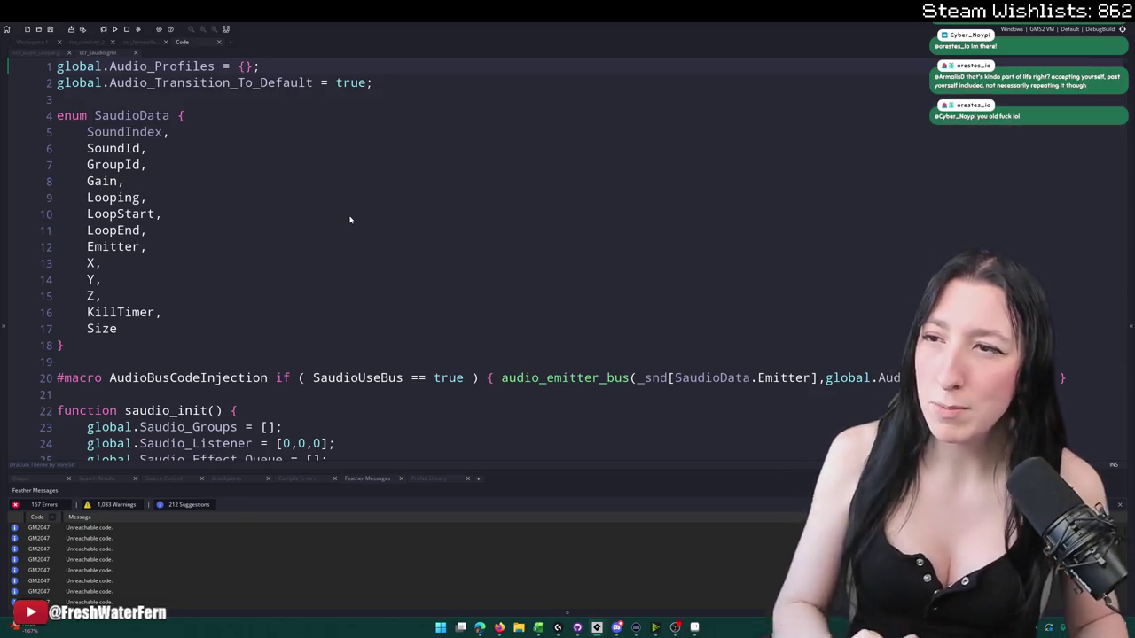
- Build and run Bring Me Hope with F5 so LOOPED entries appear in the output log
click(350, 219)
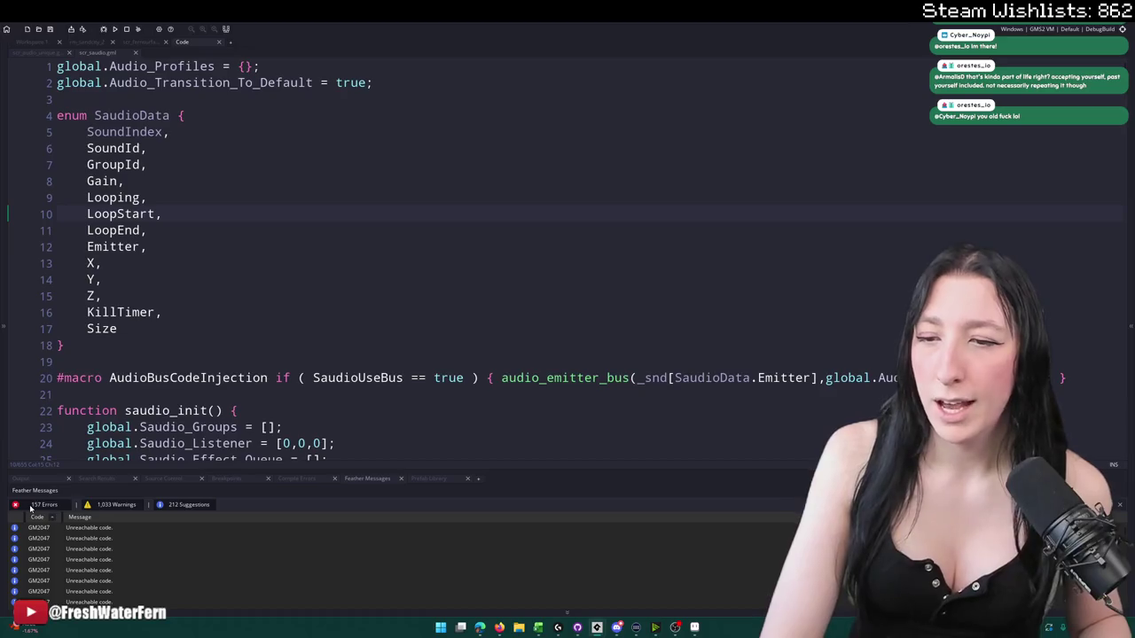
click(364, 291)
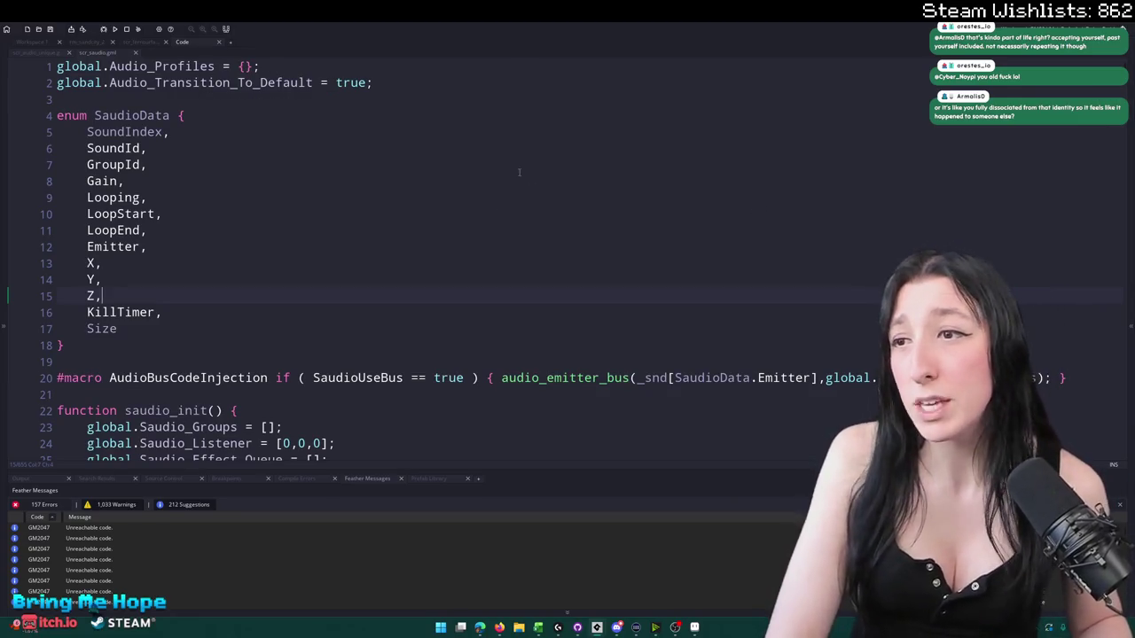
click(550, 83)
key(F5)
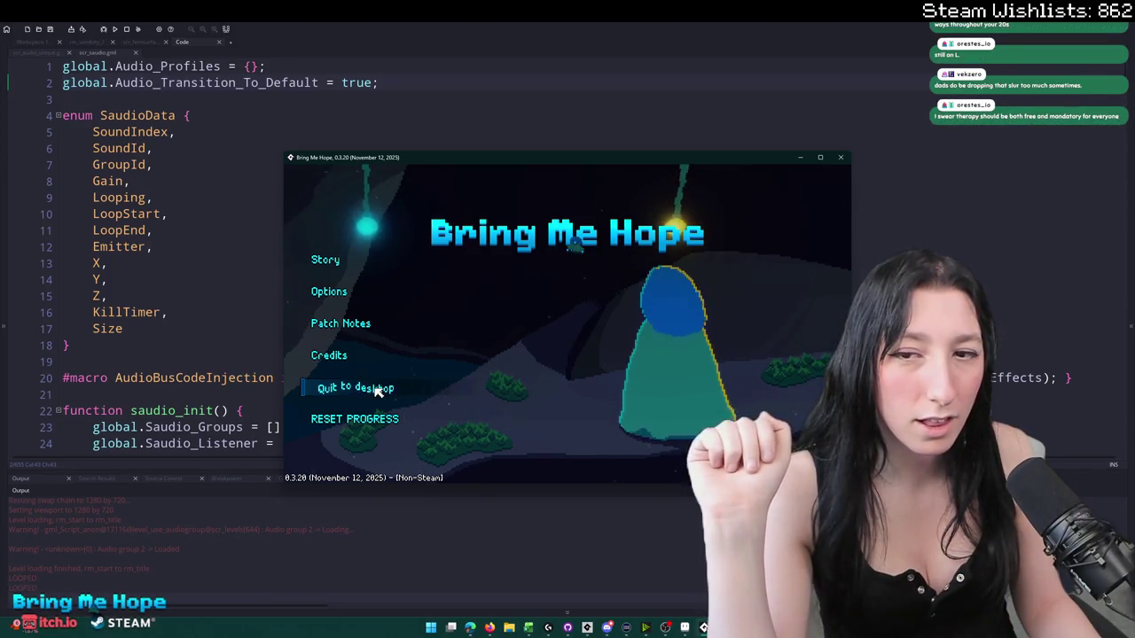
- Close the running Bring Me Hope game window and scroll through scr_saudio
click(376, 391)
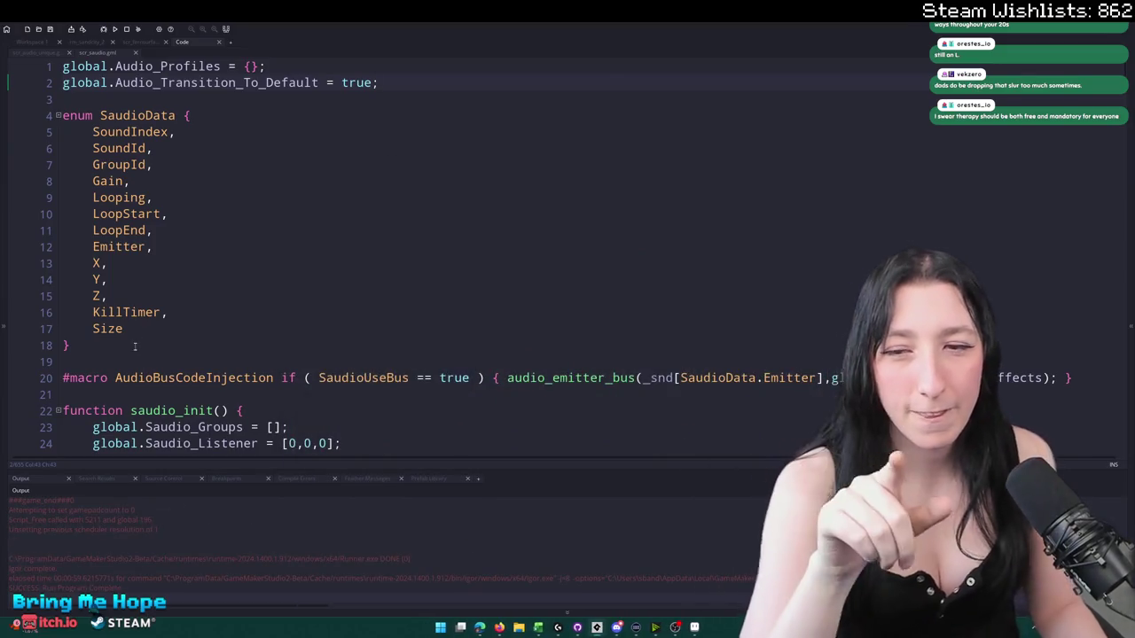
scroll(134, 350, down, 3)
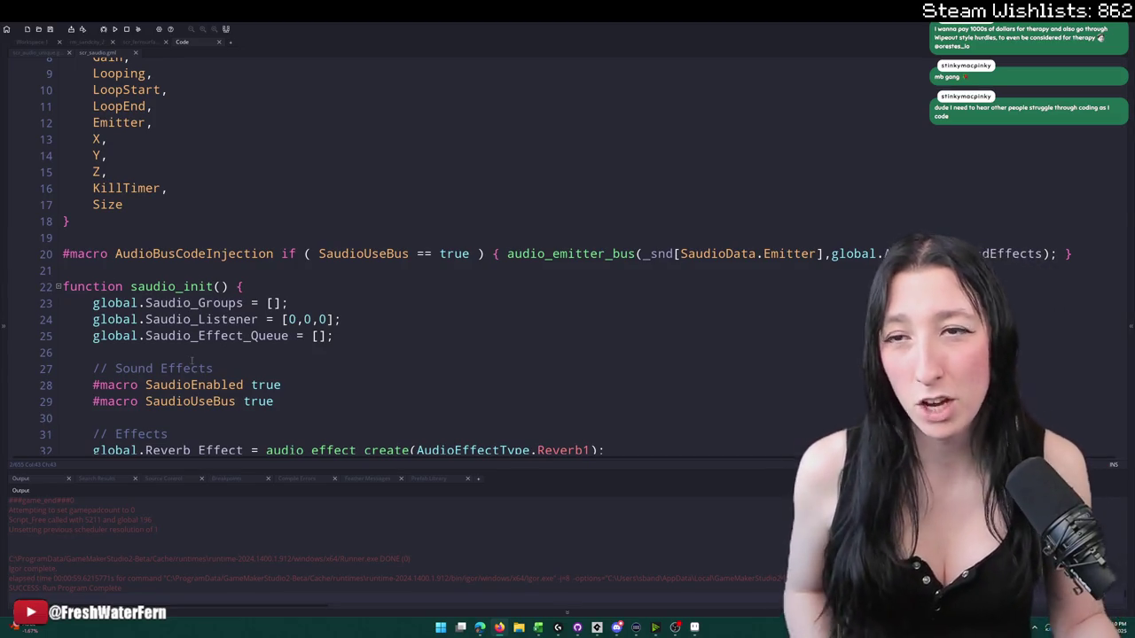
- Jump to the saudio_step function with Ctrl+T and bring its loop-handling code near line 538 into view
scroll(192, 360, down, 10)
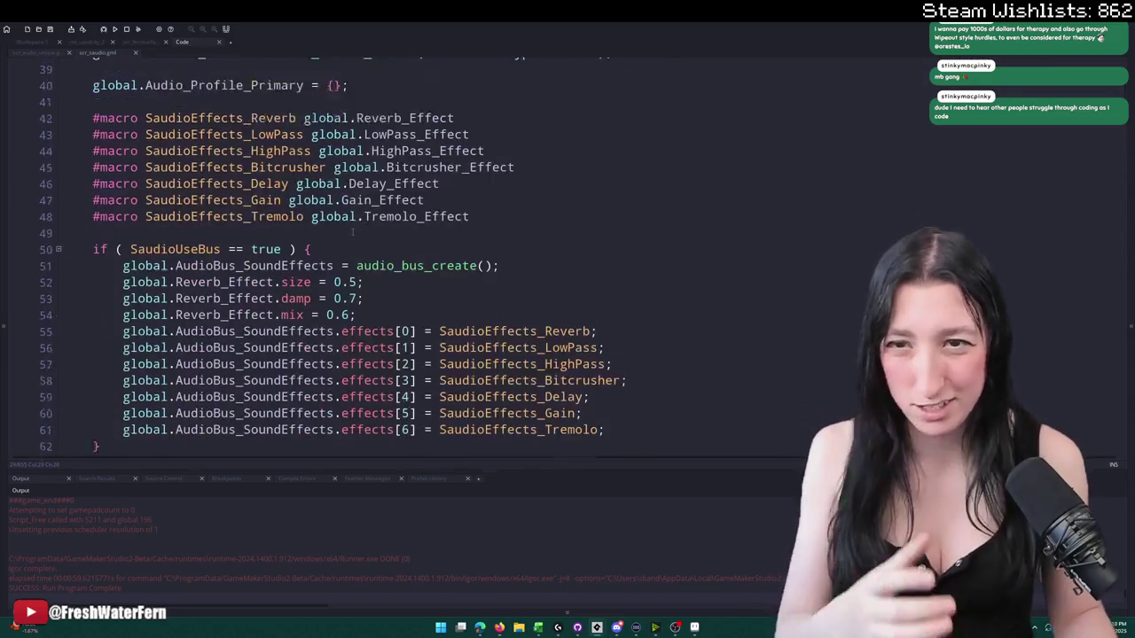
scroll(355, 228, down, 1)
key(ctrl+t)
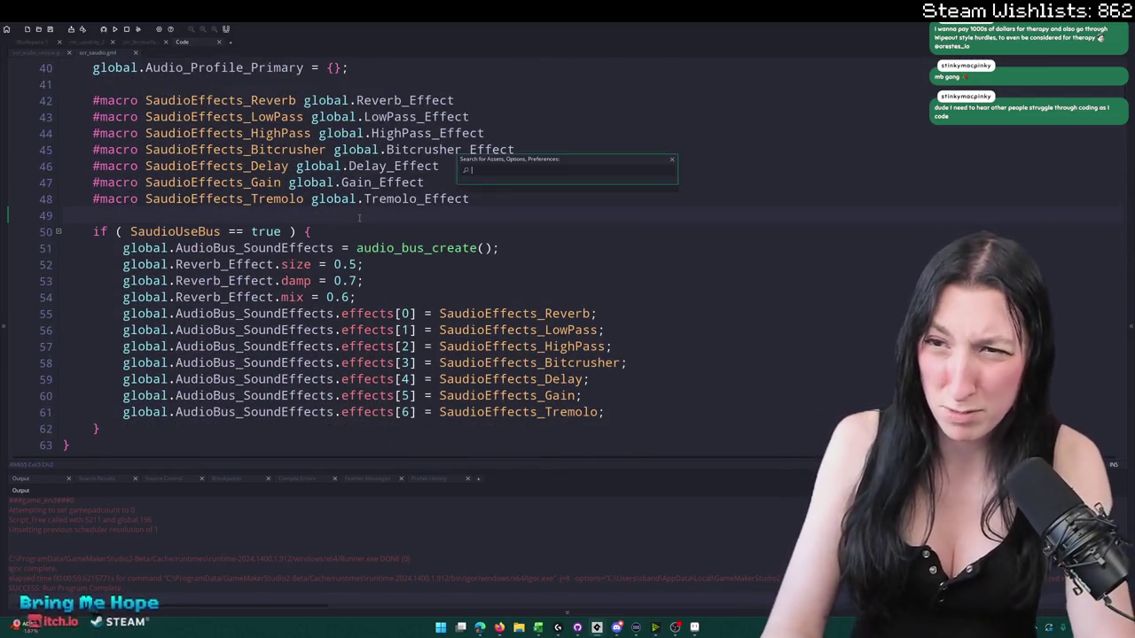
text(saudio_step)
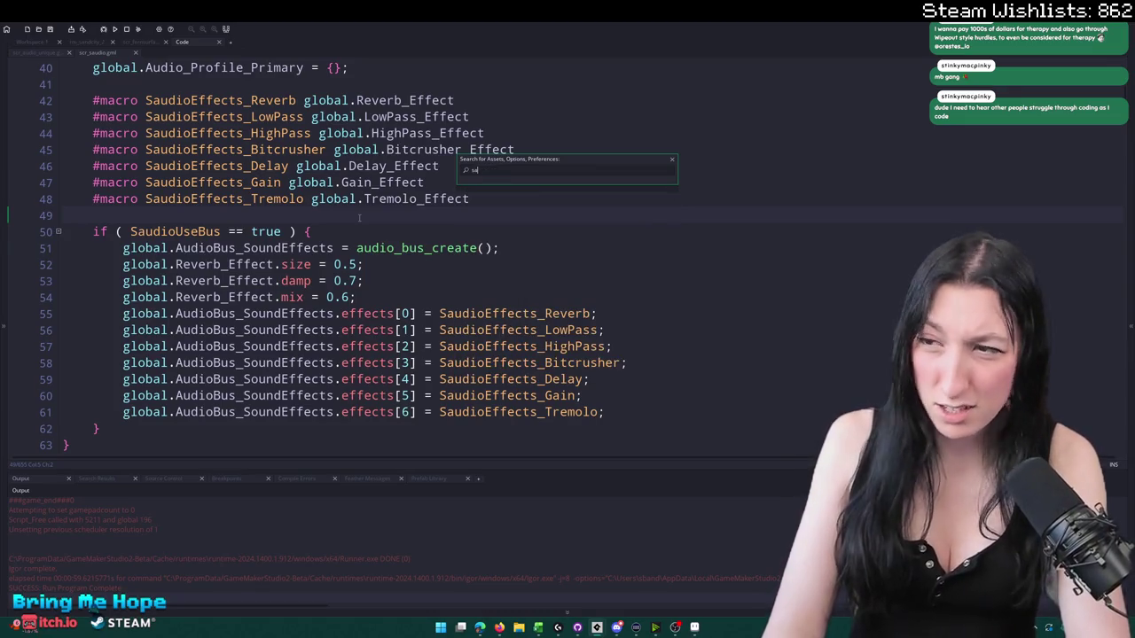
key(Return)
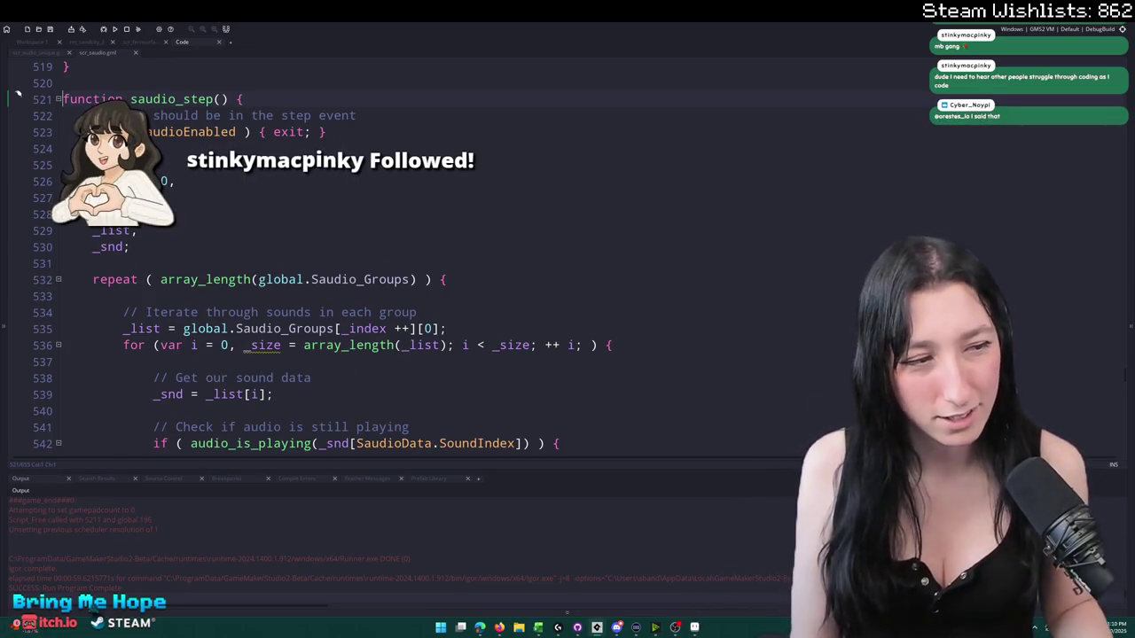
scroll(211, 257, down, 4)
click(316, 219)
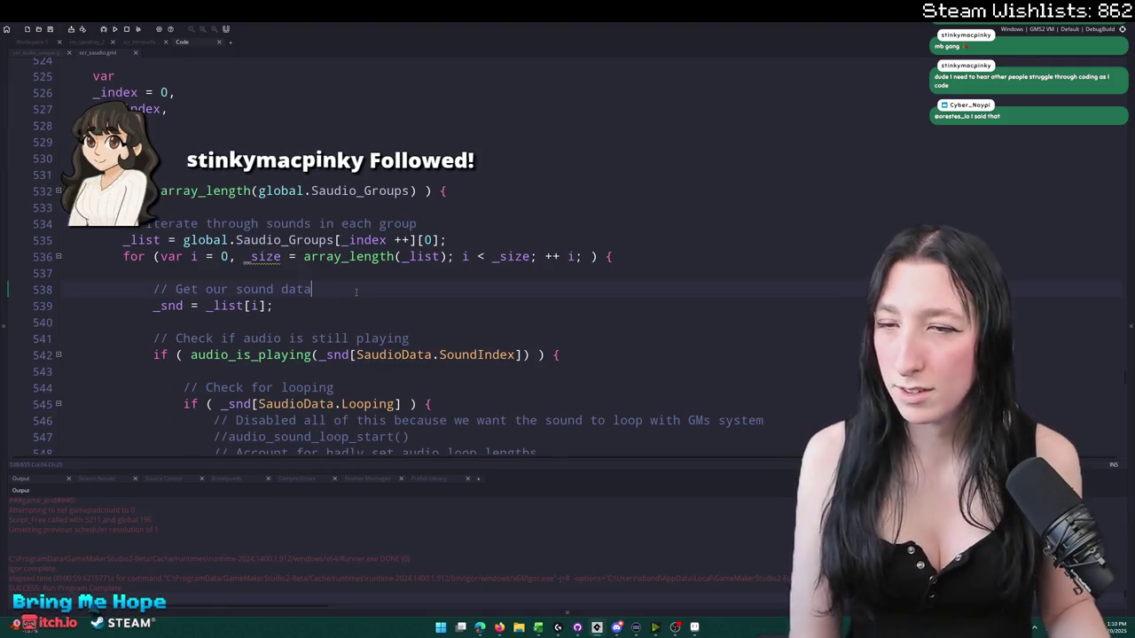
scroll(355, 292, up, 1)
scroll(355, 293, down, 3)
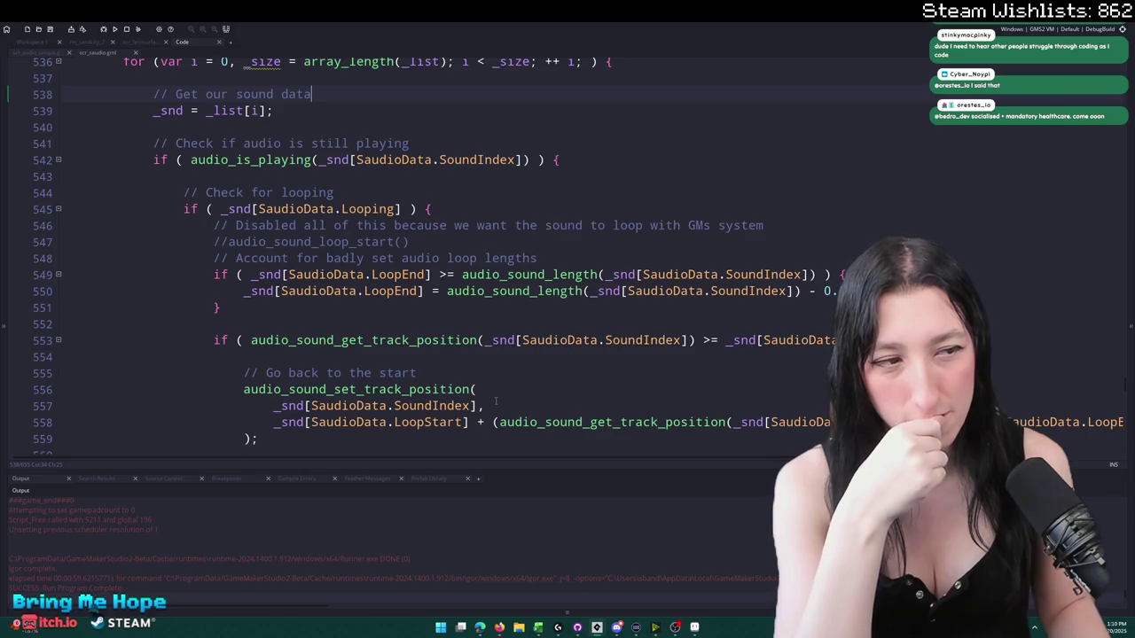
- Delete the log("LOOPED") line after audio_sound_set_track_position in the looping block and rerun the game
scroll(492, 162, up, 1)
scroll(637, 156, down, 1)
click(636, 158)
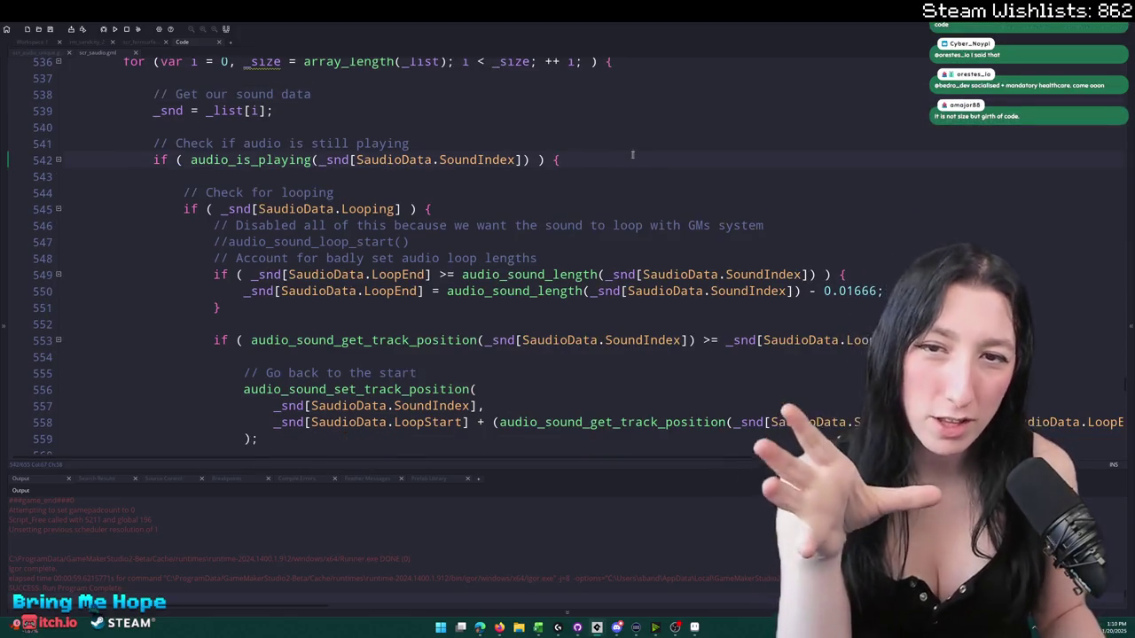
scroll(612, 256, down, 2)
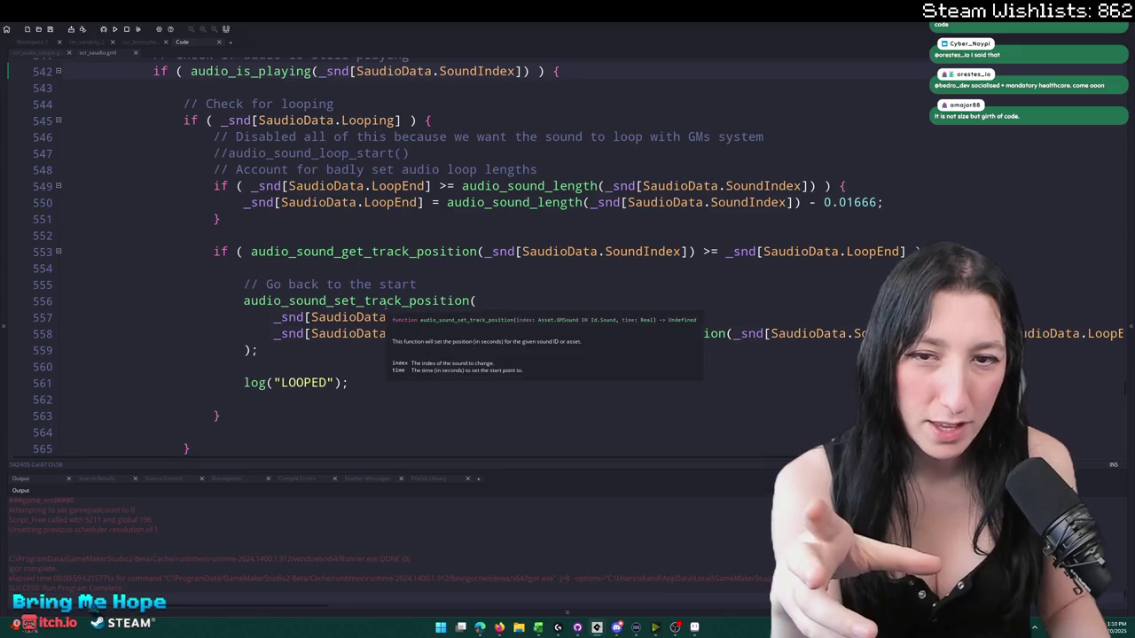
scroll(367, 354, down, 1)
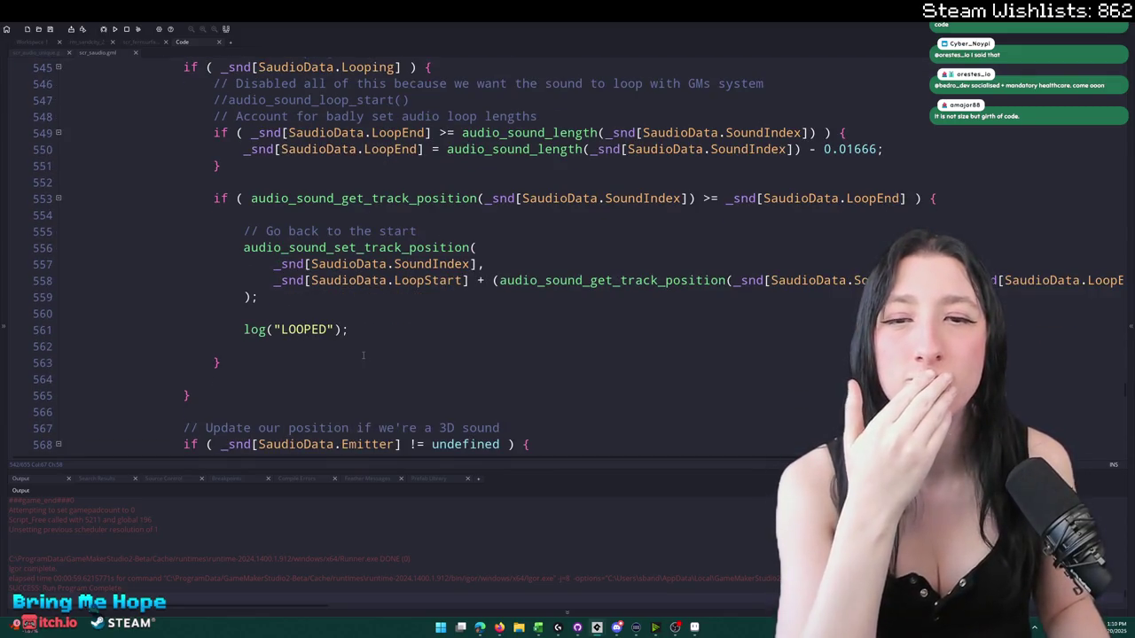
scroll(395, 330, up, 1)
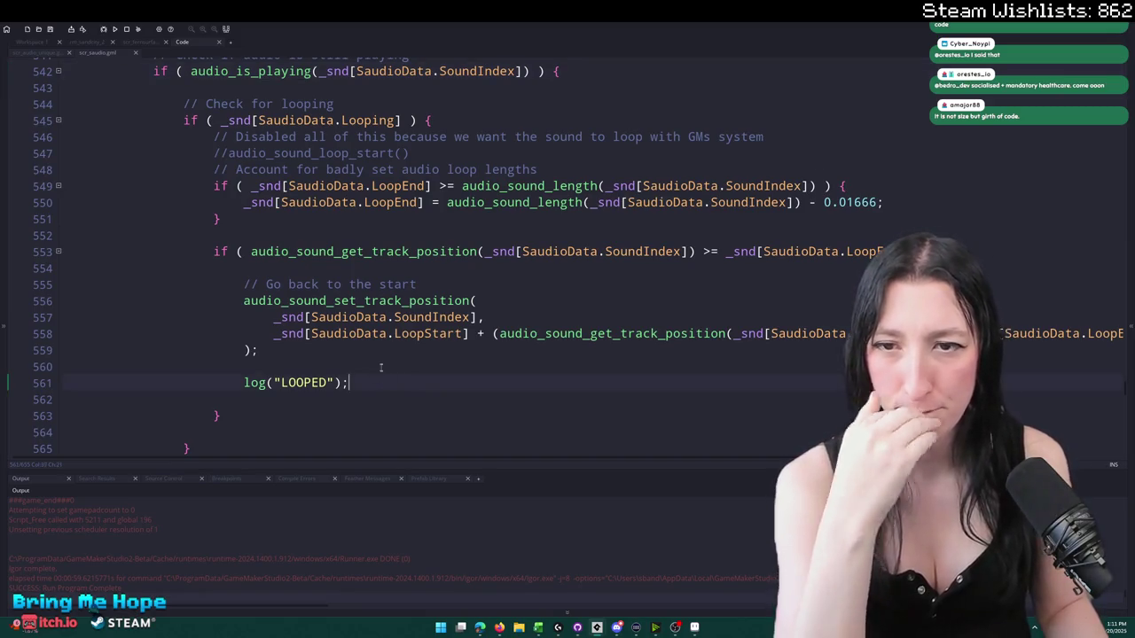
shift+click(349, 356)
key(BackSpace)
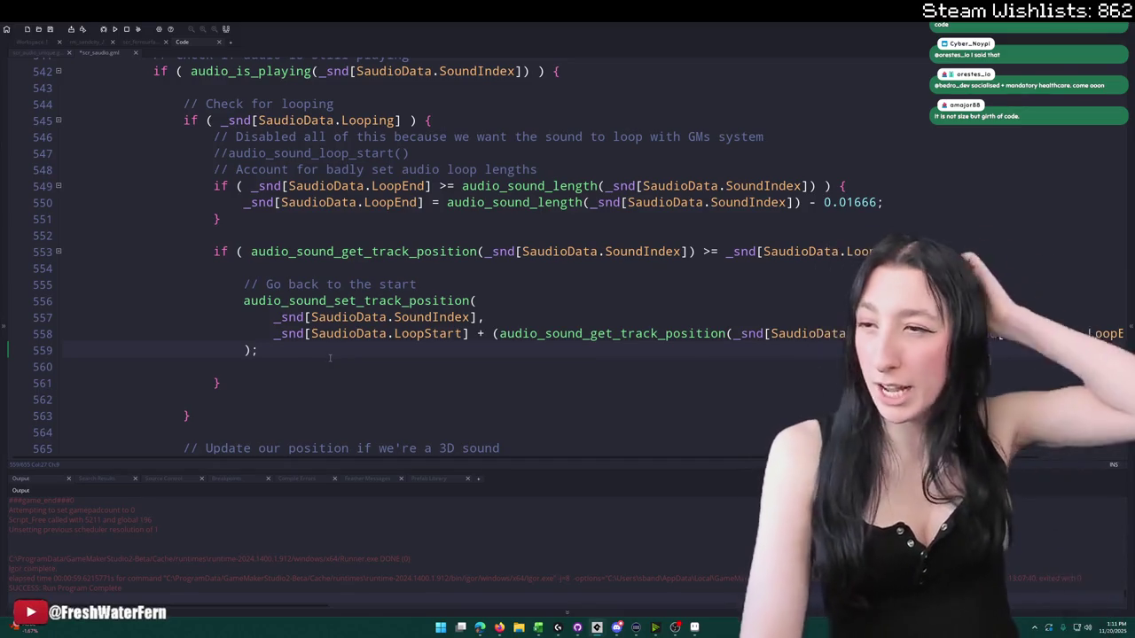
key(F5)
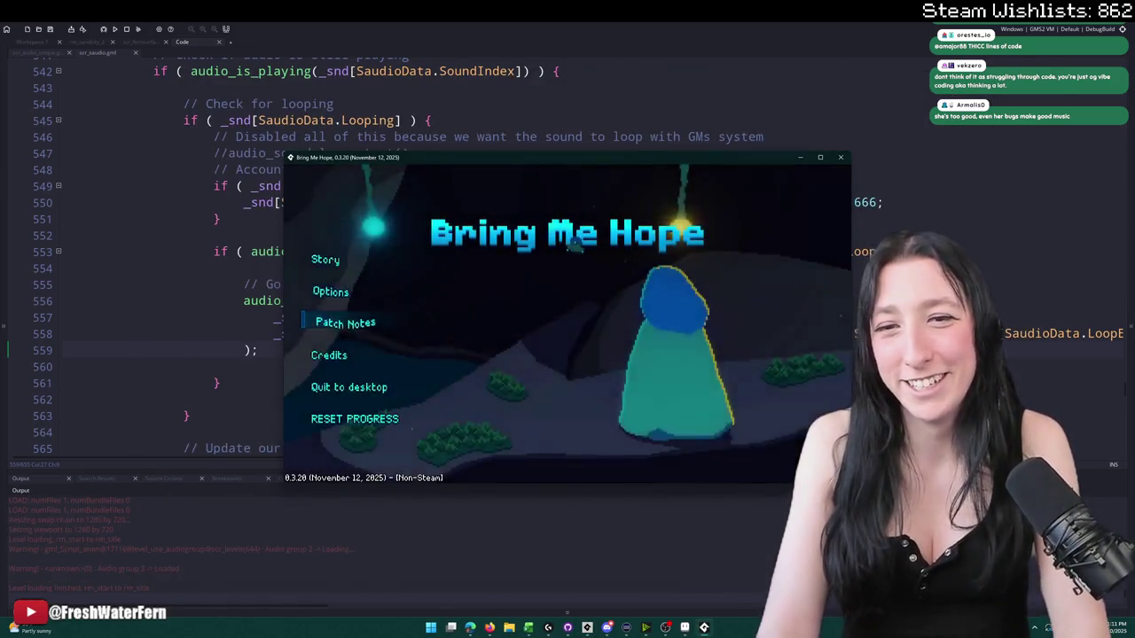
- Browse the game's audio settings, return to the title menu, and make the window fullscreen
key(Down)
key(Return)
key(Down)
key(Down)
key(Down)
key(Return)
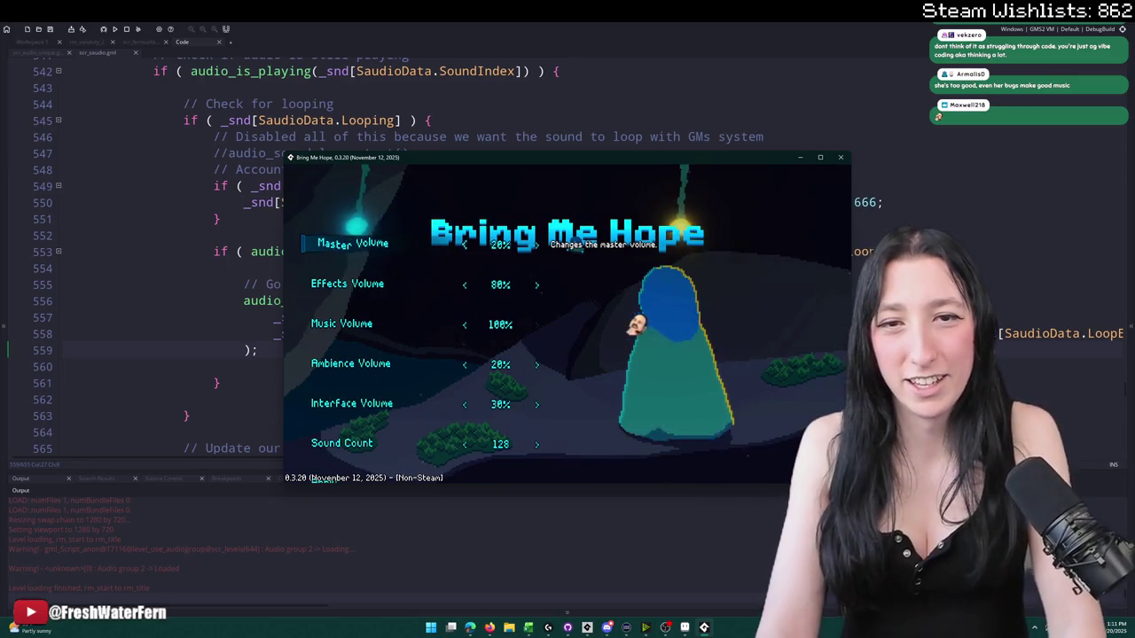
key(Escape)
key(Down)
key(Down)
key(Down)
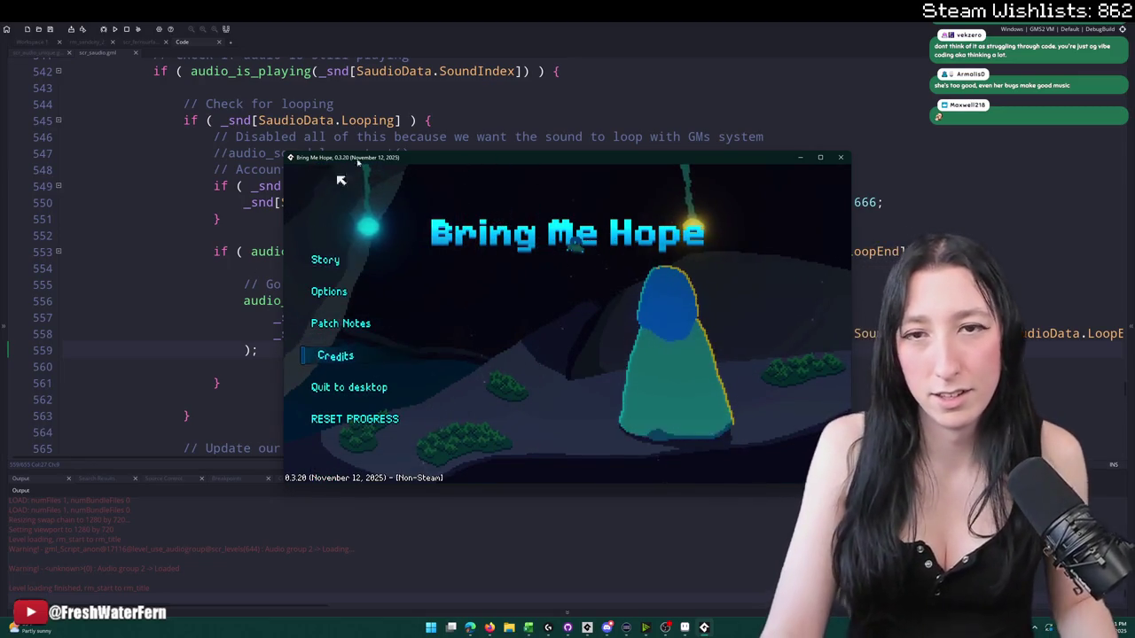
- Set GM Debug Overlay to Enabled under Options > Performance and apply it
key(Up)
key(Down)
key(Up)
key(Up)
key(Return)
key(Up)
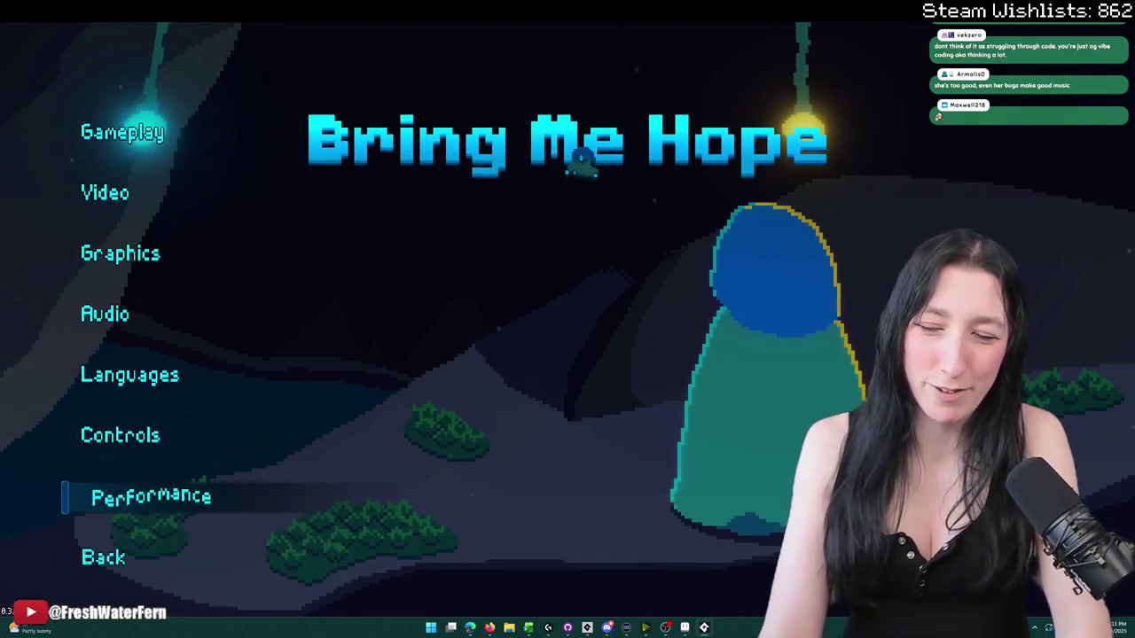
key(Return)
key(Down)
key(Down)
key(Right)
key(Down)
key(Return)
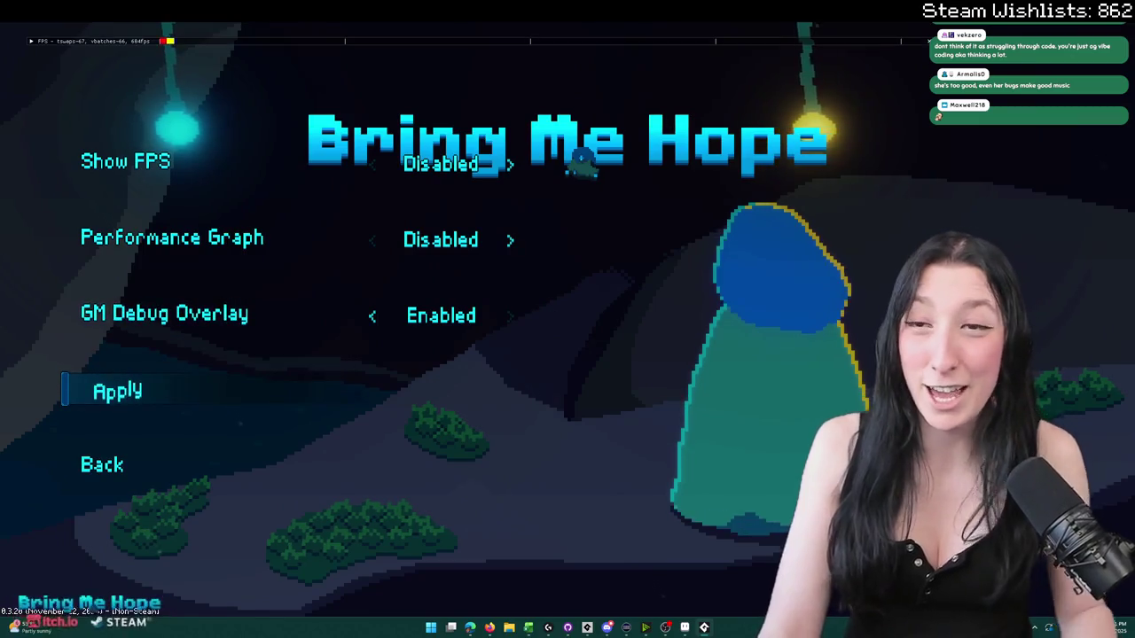
key(Escape)
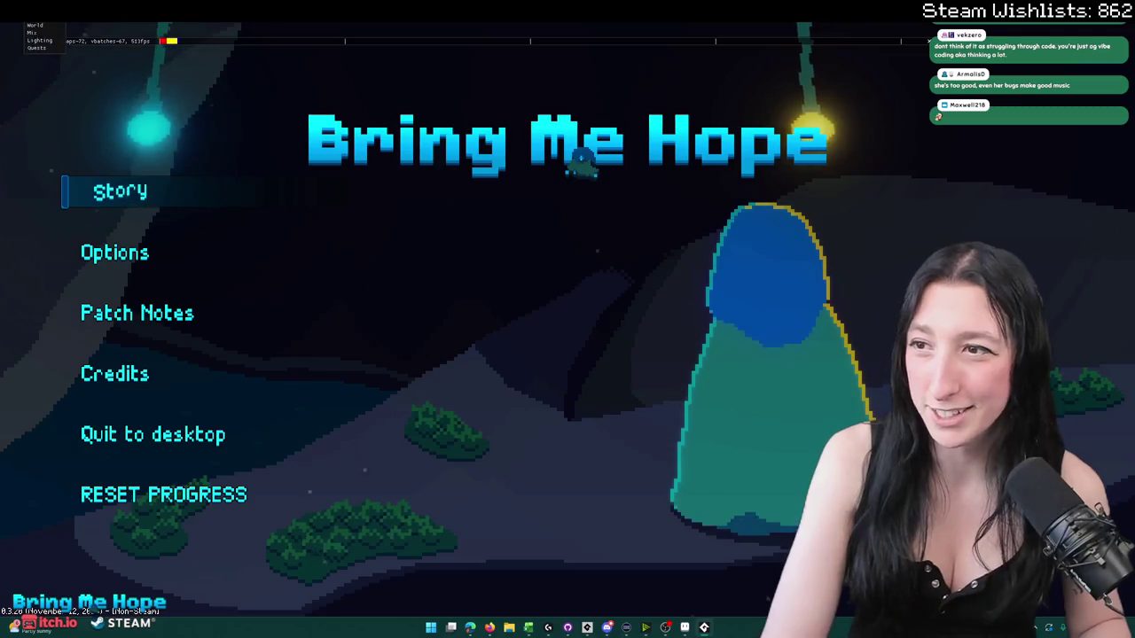
- Choose the Audio view from the debug overlay, then start the game and quit back to the title menu
click(31, 40)
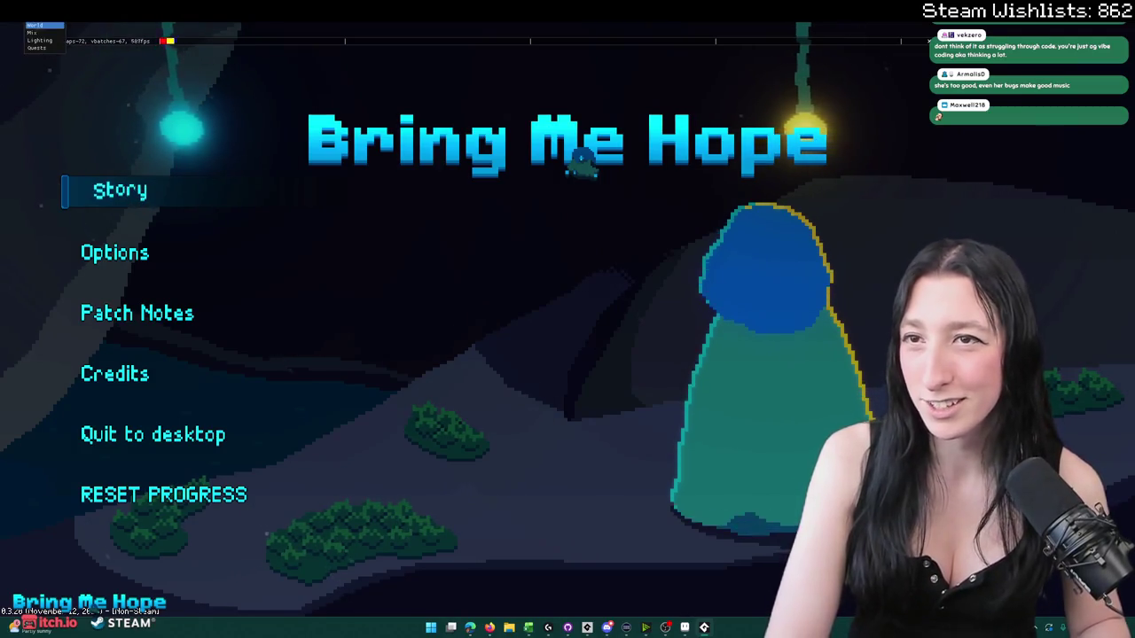
click(18, 40)
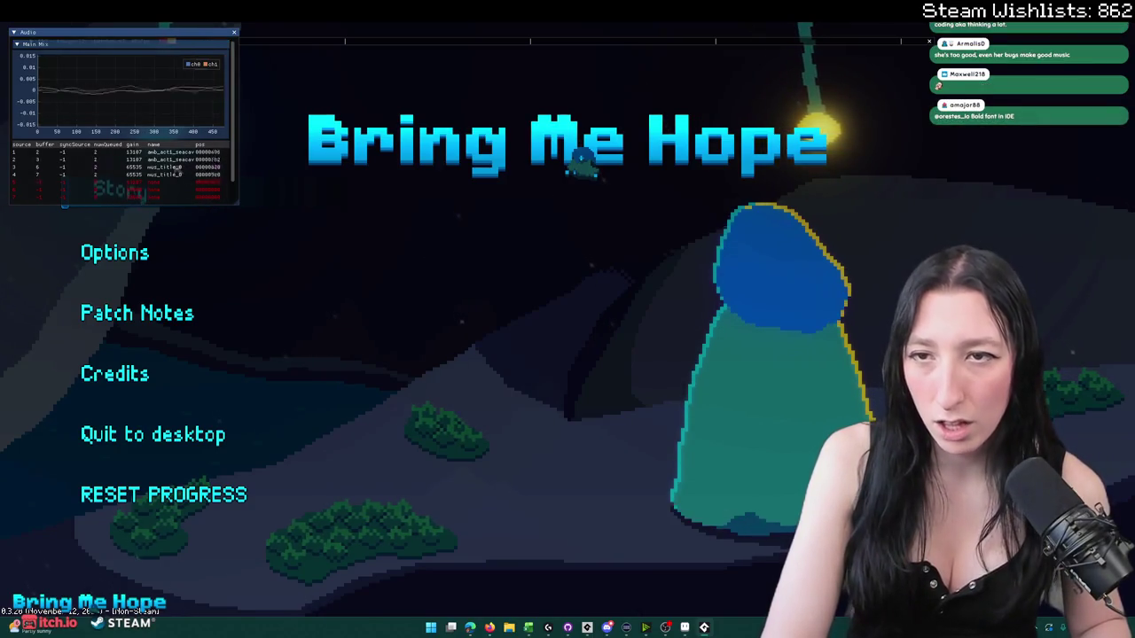
click(227, 424)
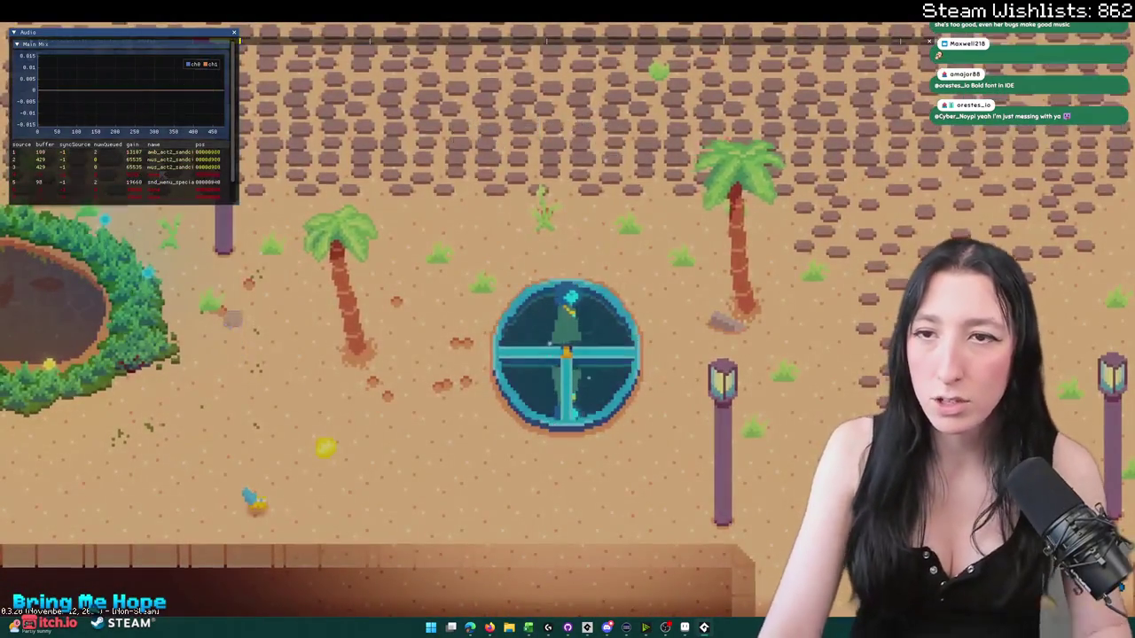
key(Escape)
click(252, 470)
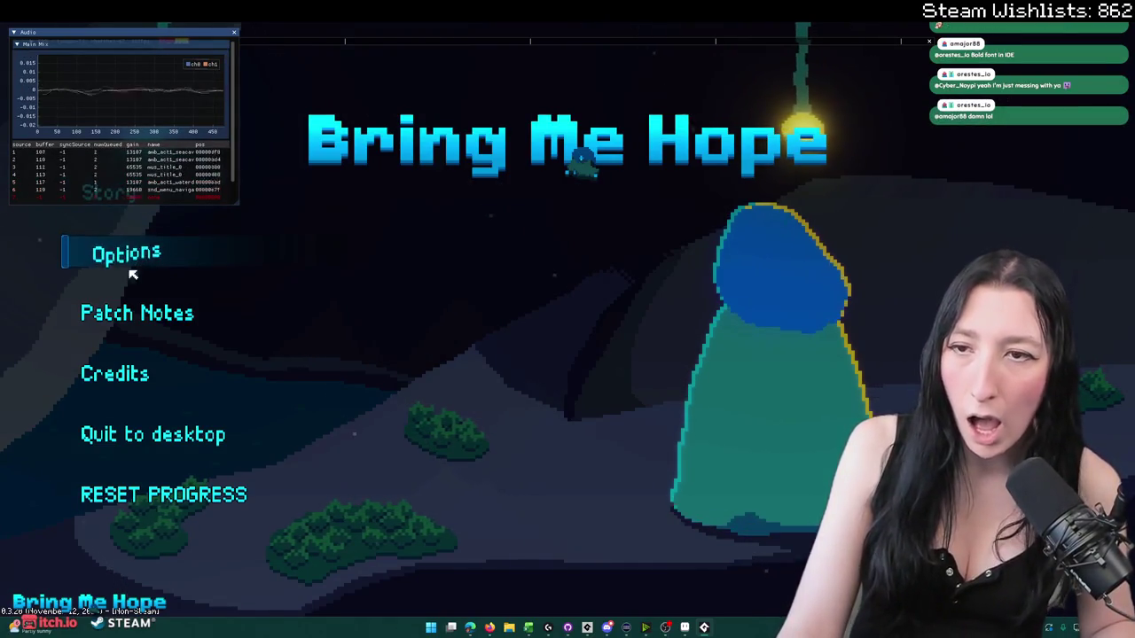
- Start the game and walk the character west and north through Sand City
key(Up)
key(Return)
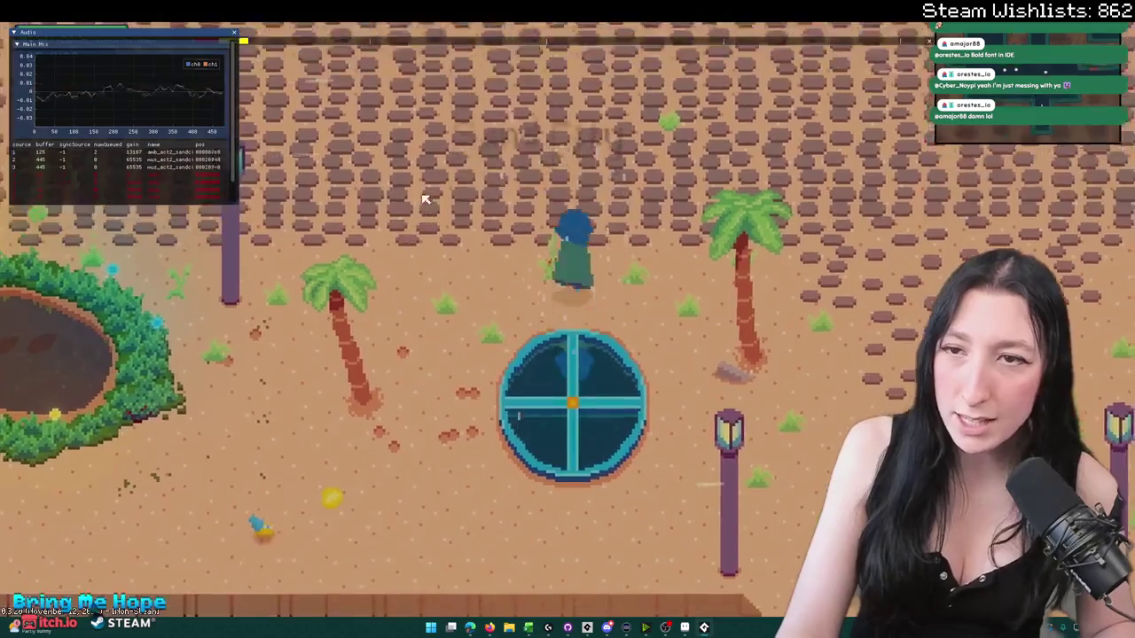
key(Up)
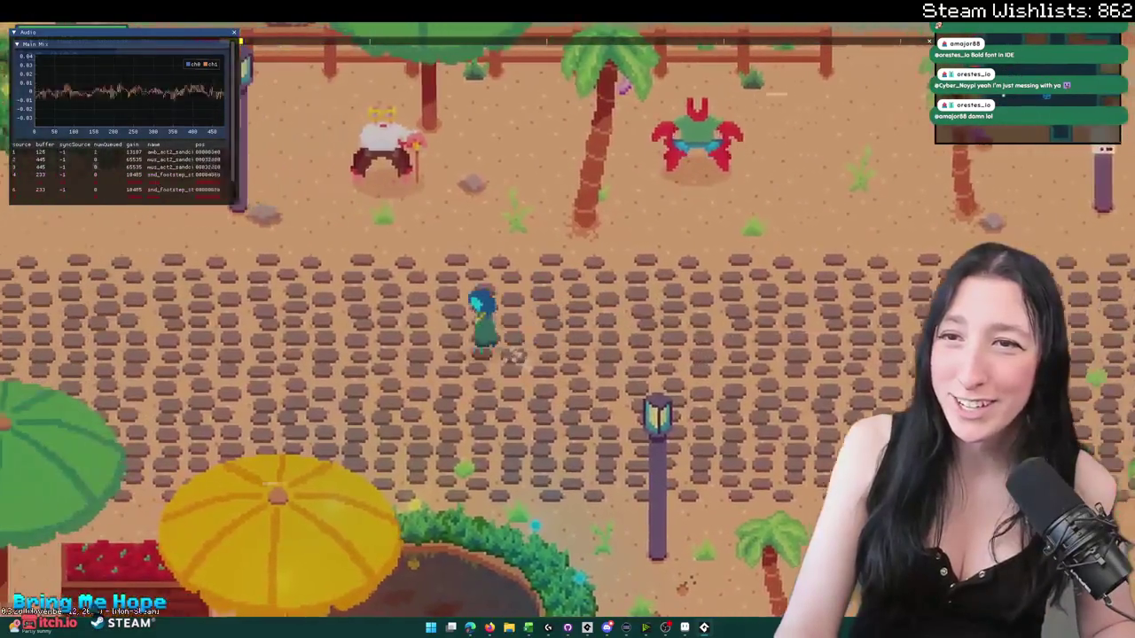
key(Left)
key(Up)
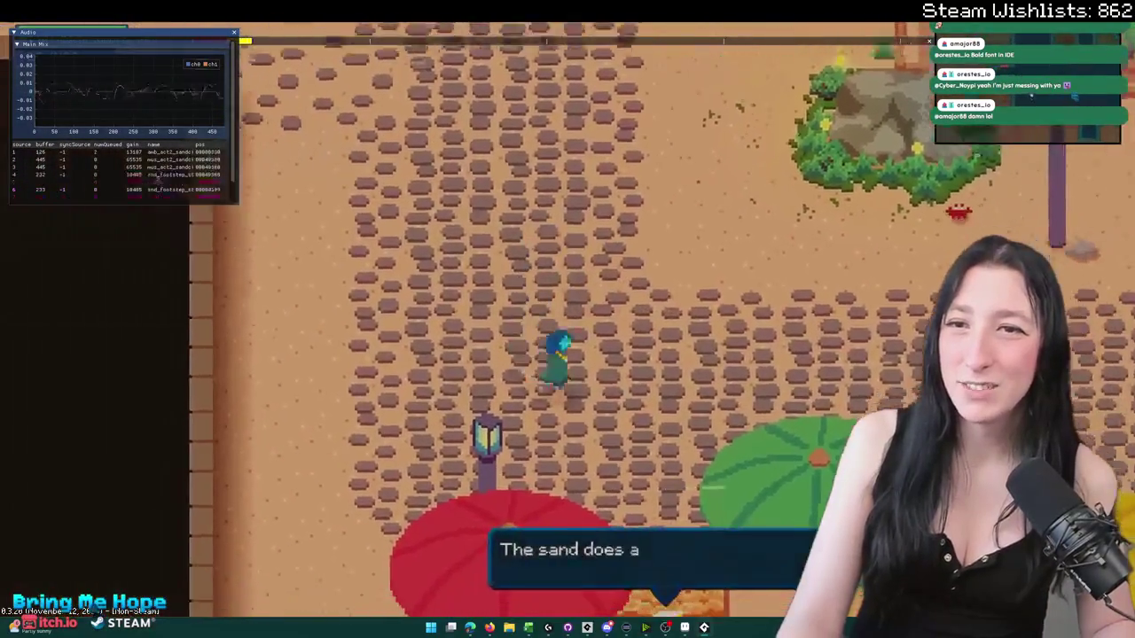
key(Up)
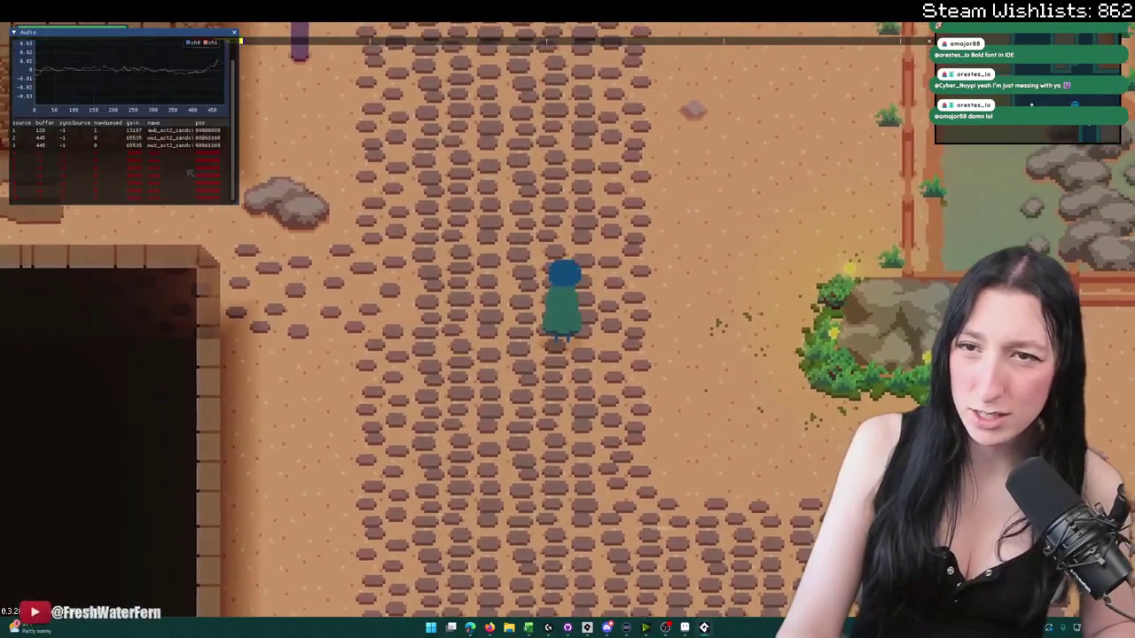
key(Up)
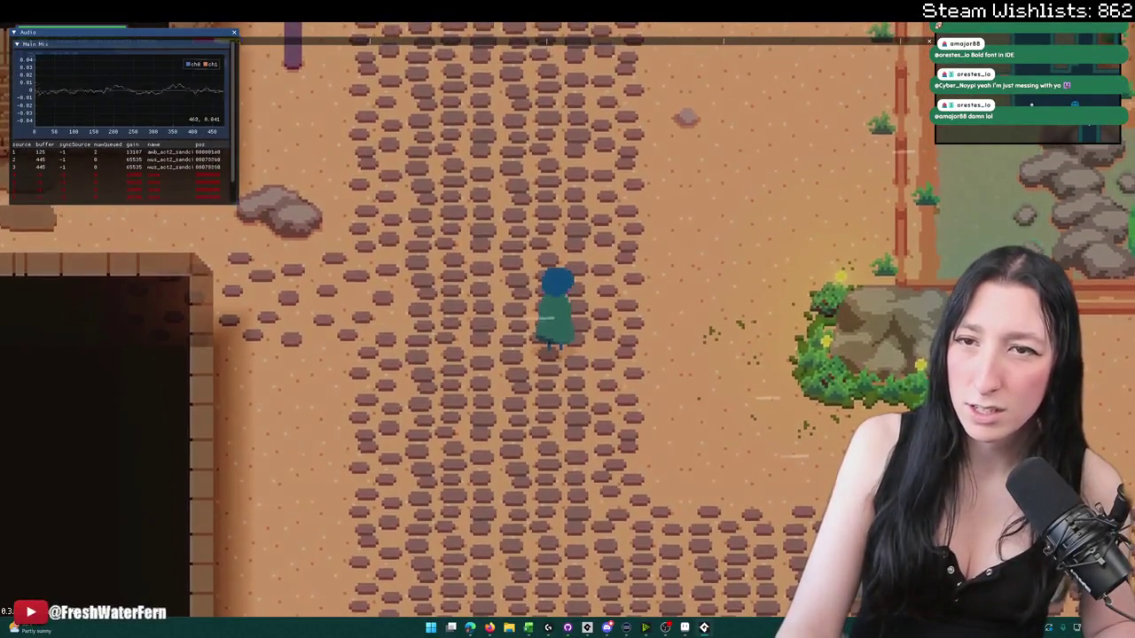
- Pause the game and turn the Music Volume down two steps
key(Escape)
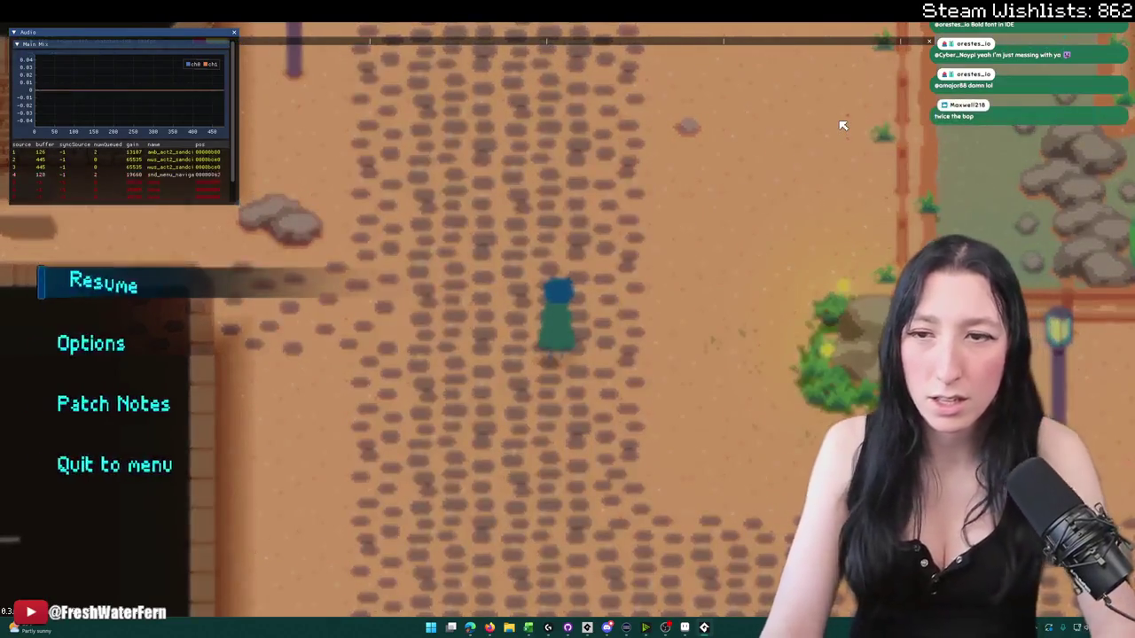
key(Down)
key(Down)
key(Down)
key(Up)
key(Left)
key(Left)
key(Left)
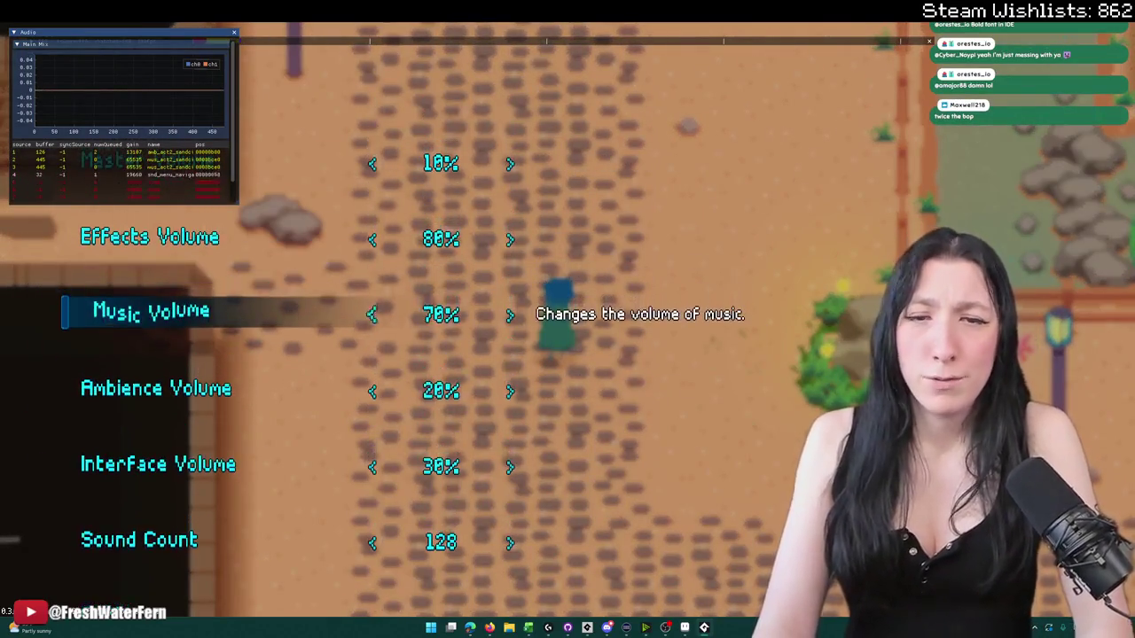
key(Left)
key(Left)
key(Left)
key(Up)
key(Up)
key(Up)
key(Up)
key(Down)
key(Return)
- Quit to the title menu and then quit to desktop, ending the test run
key(Down)
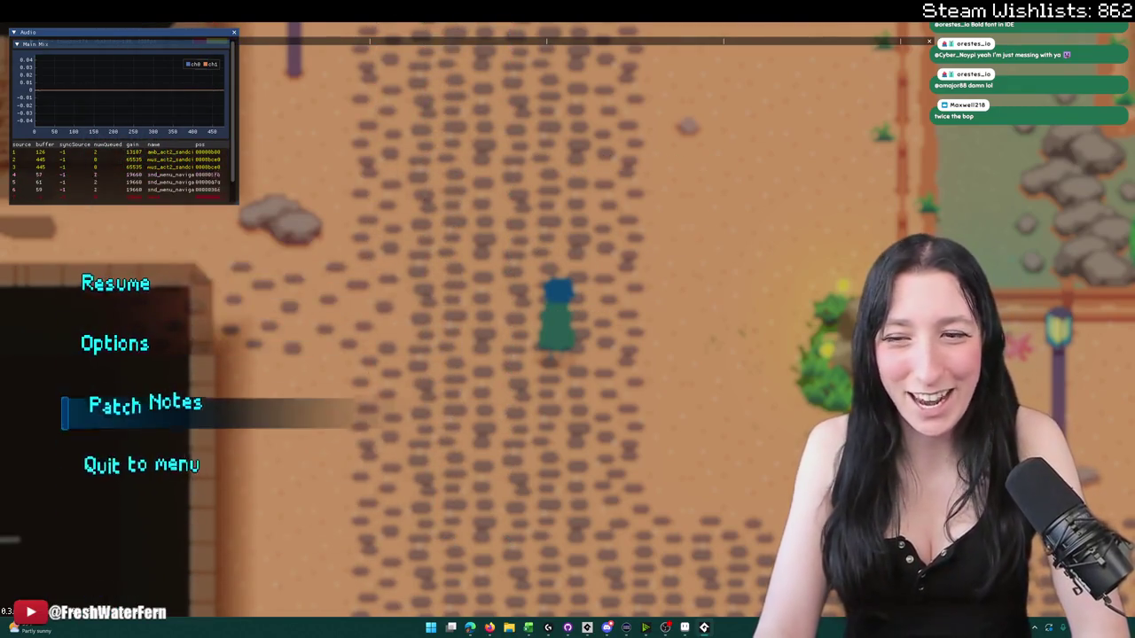
key(Down)
key(Return)
key(Up)
key(Up)
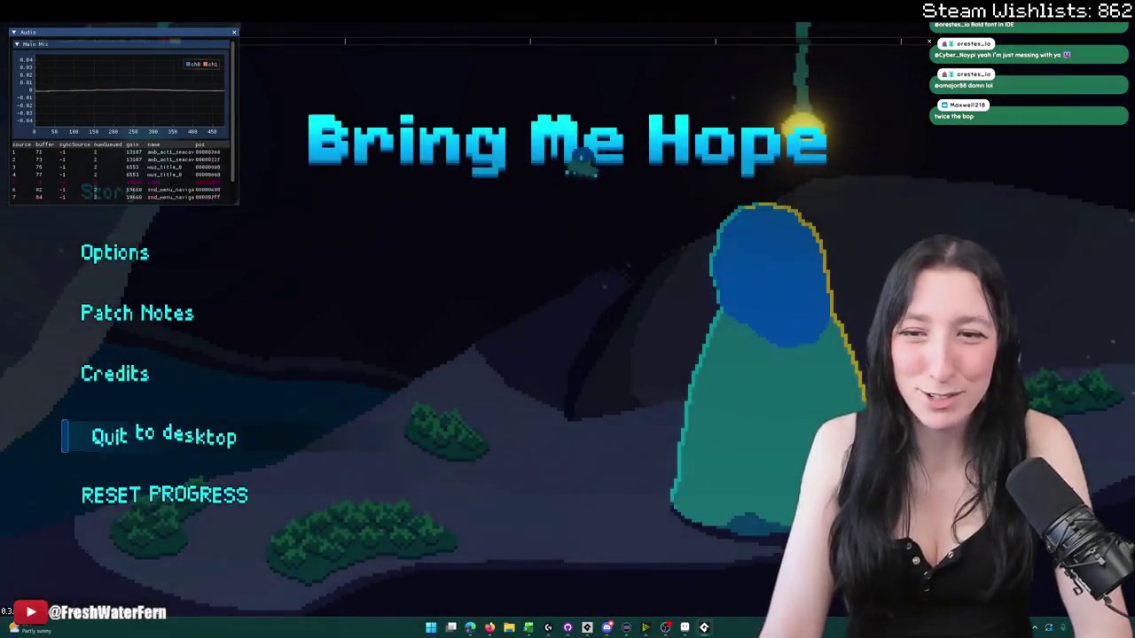
key(Return)
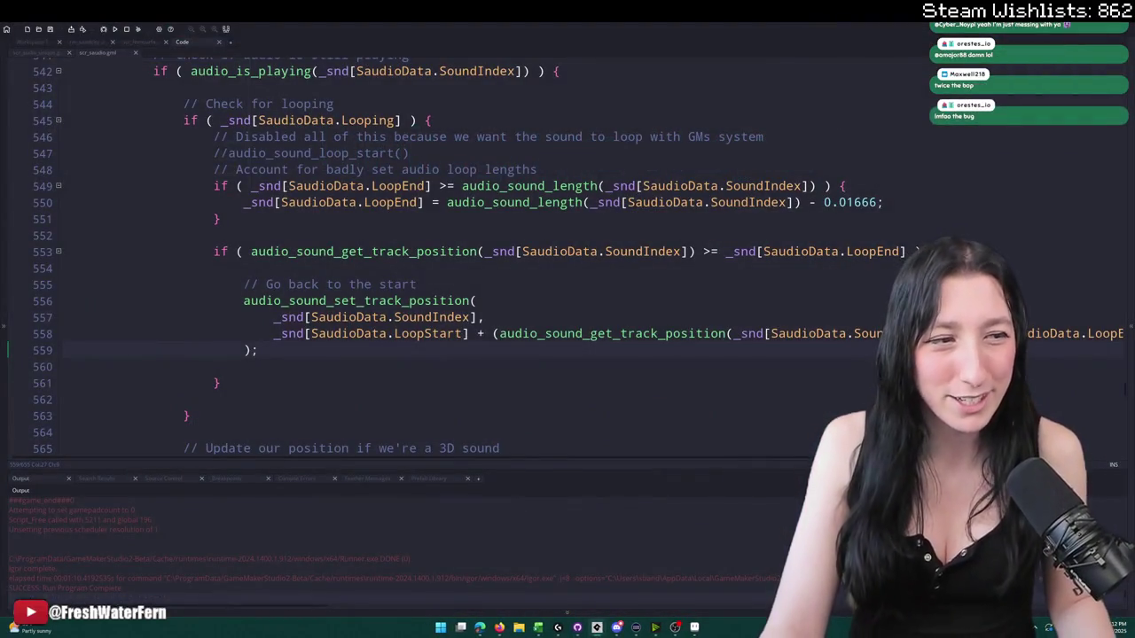
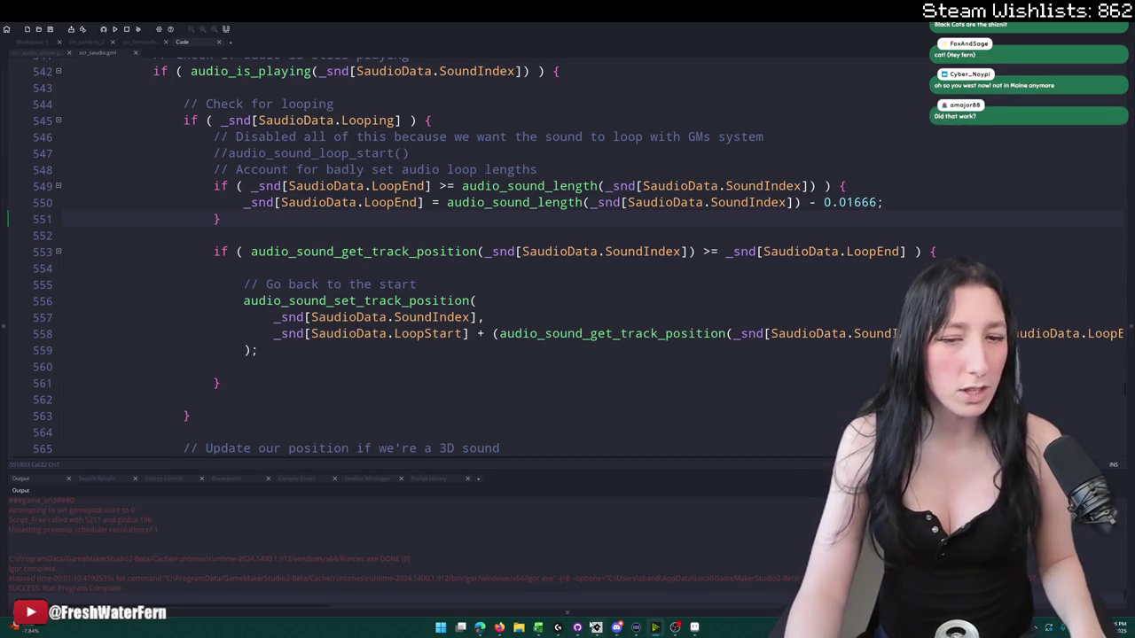
- Launch Spotify from the system search
click(436, 628)
text(spotify)
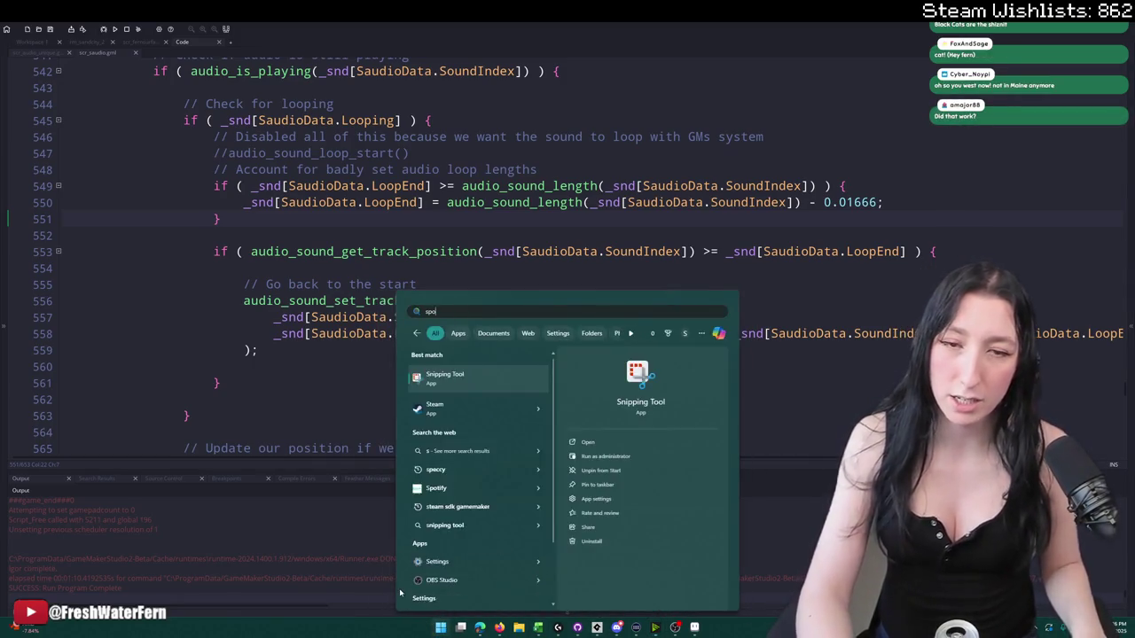
key(Return)
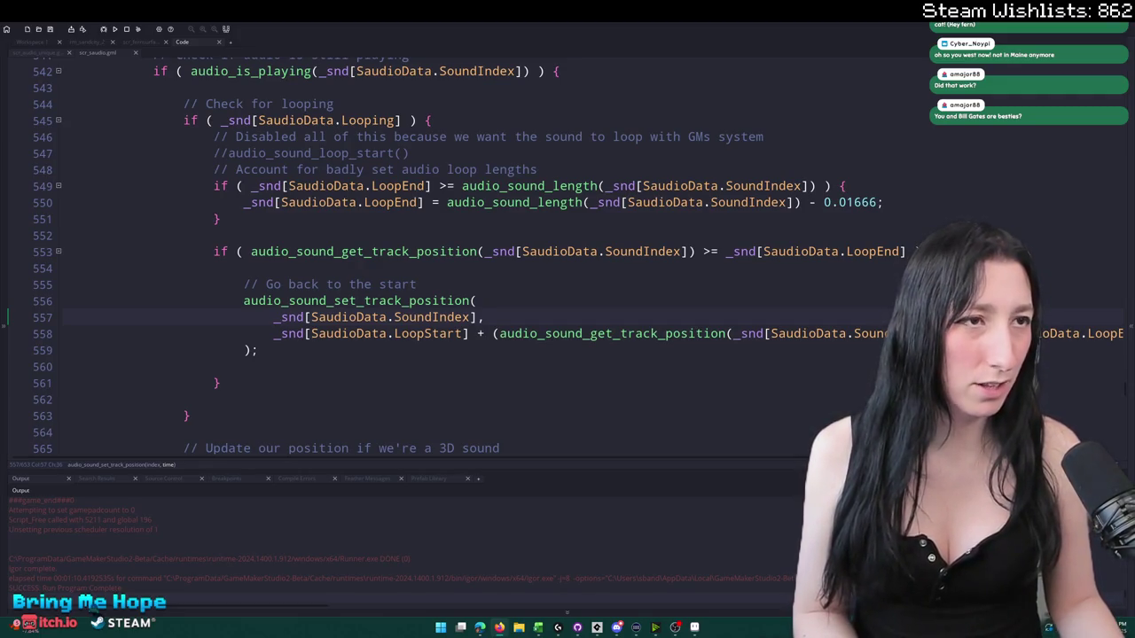
- Look through the Twitch channel's Videos page in the browser
key(alt+Tab)
scroll(274, 258, down, 3)
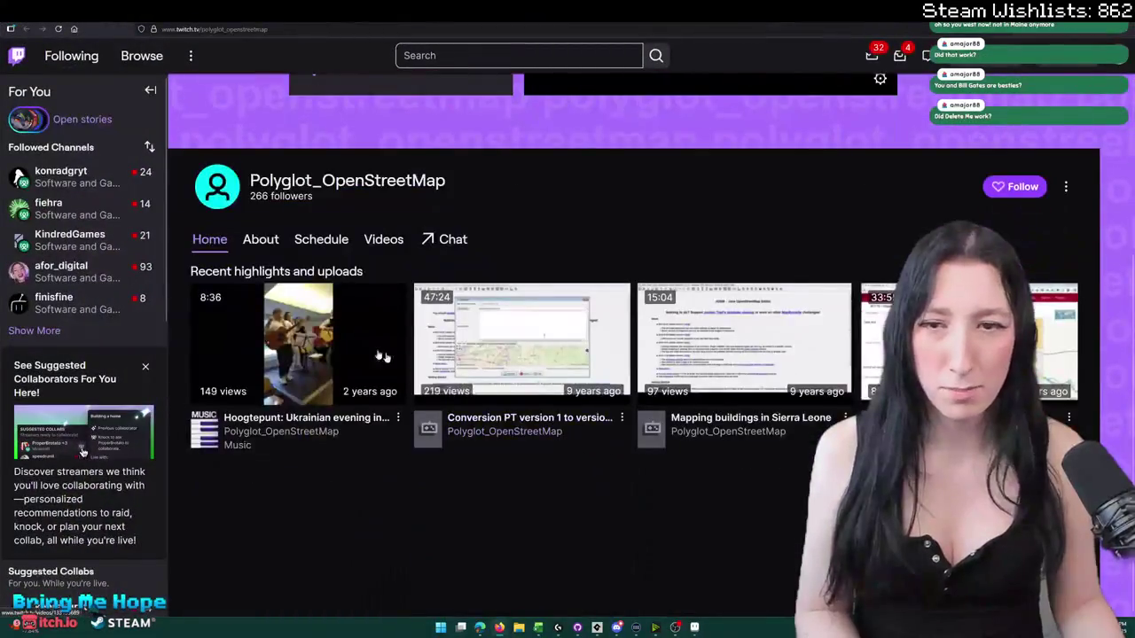
click(369, 239)
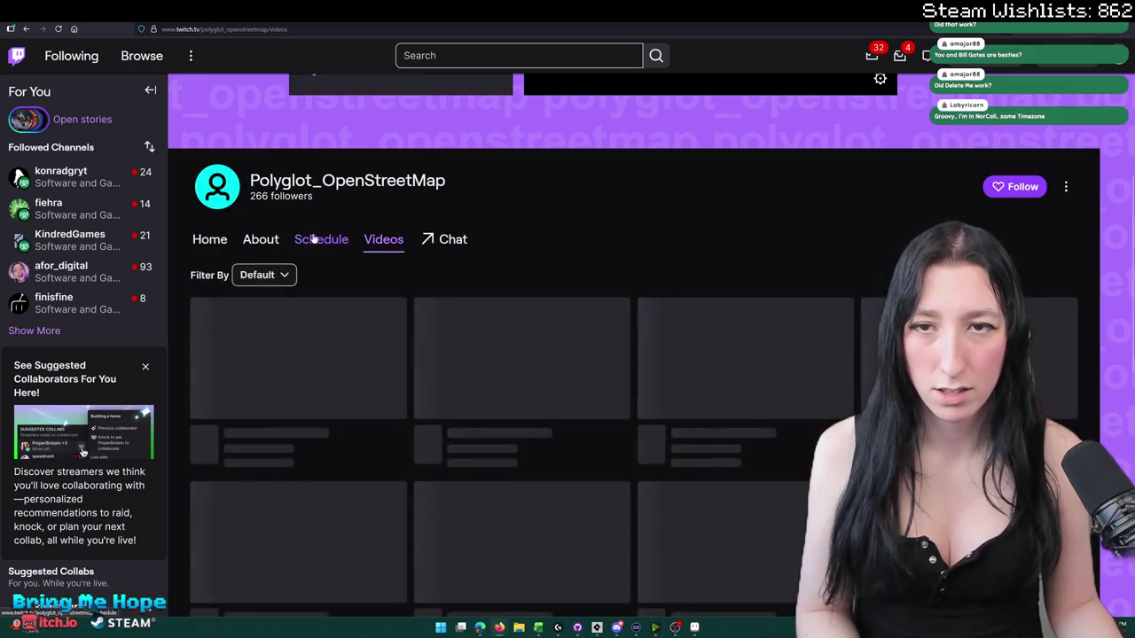
scroll(270, 486, down, 2)
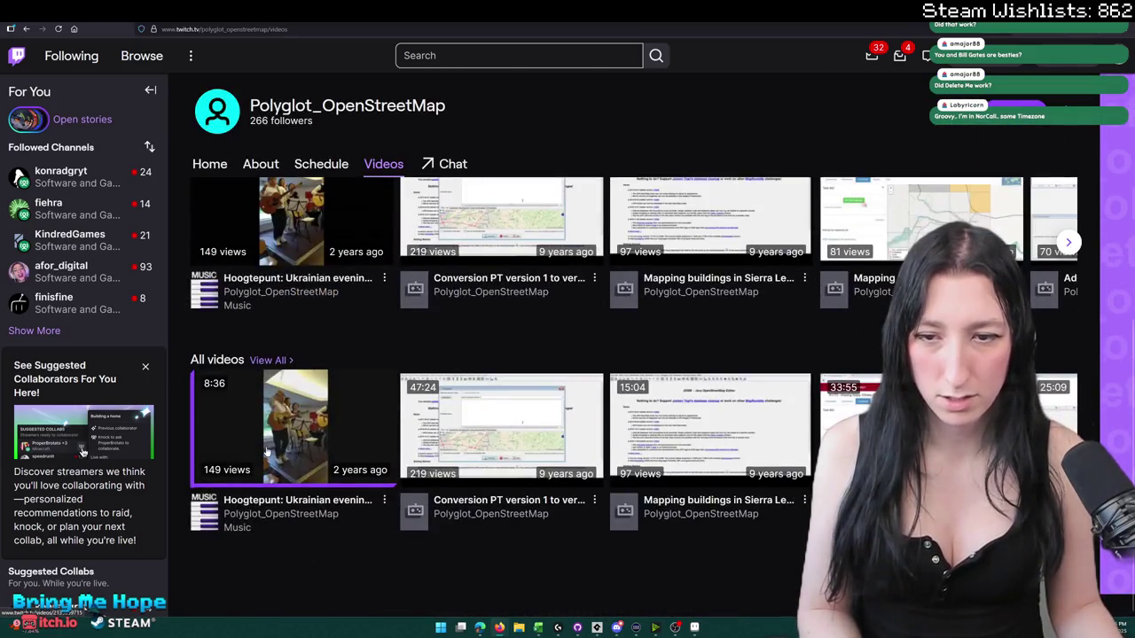
scroll(266, 443, up, 3)
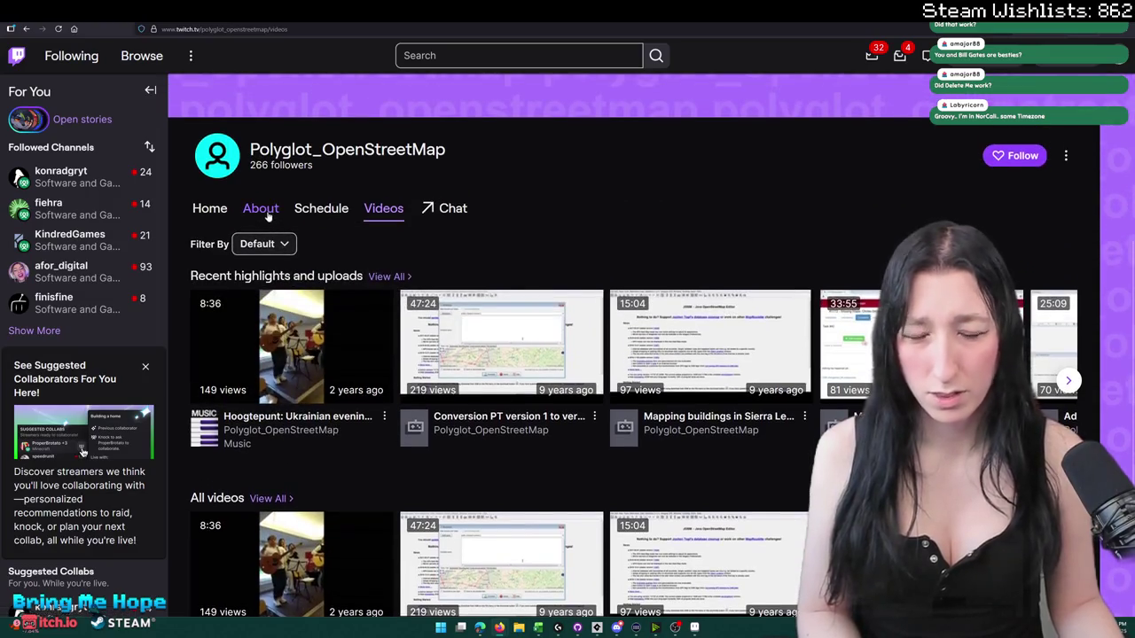
- Read the channel's About description, then return to the GameMaker audio-looping code
click(263, 213)
mouse_move(309, 292)
mouse_down()
mouse_move(813, 305)
mouse_move(670, 312)
mouse_move(789, 300)
mouse_up()
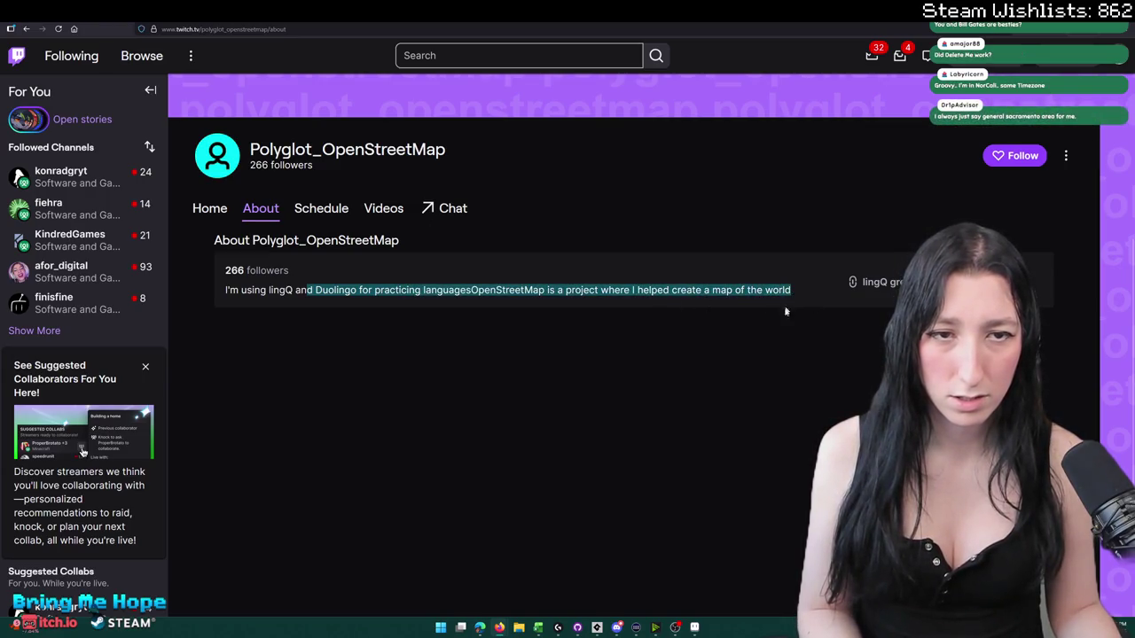
click(790, 301)
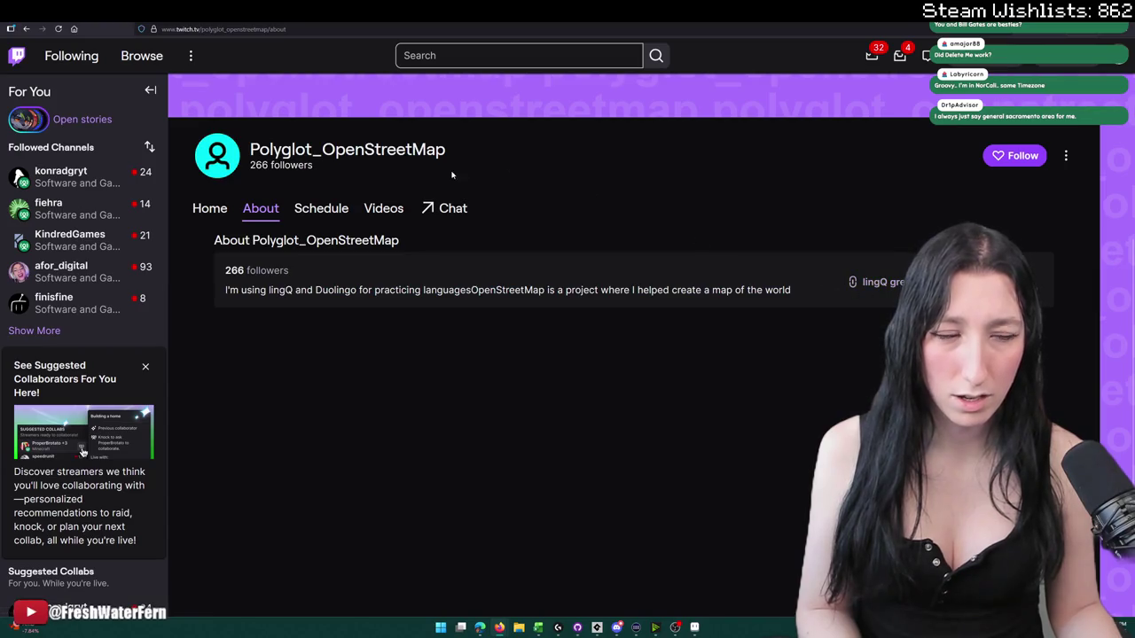
key(alt+Tab)
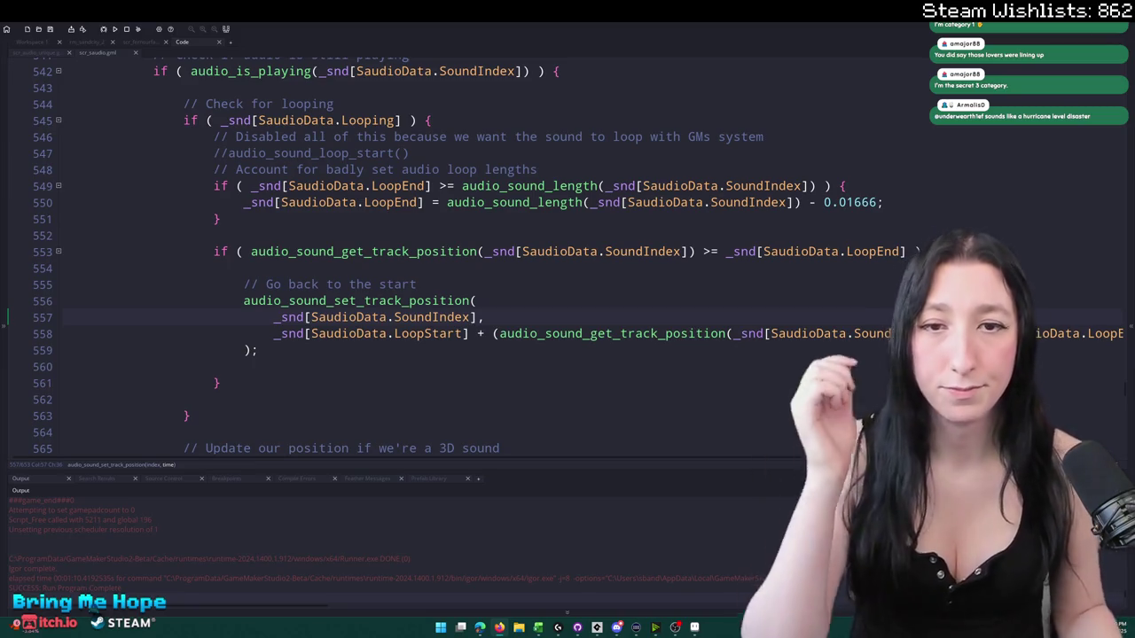
- Run a test build from scr_audio_unique and bring up the scr_fernsurfacepool script
scroll(366, 224, up, 1)
click(204, 140)
scroll(266, 178, up, 3)
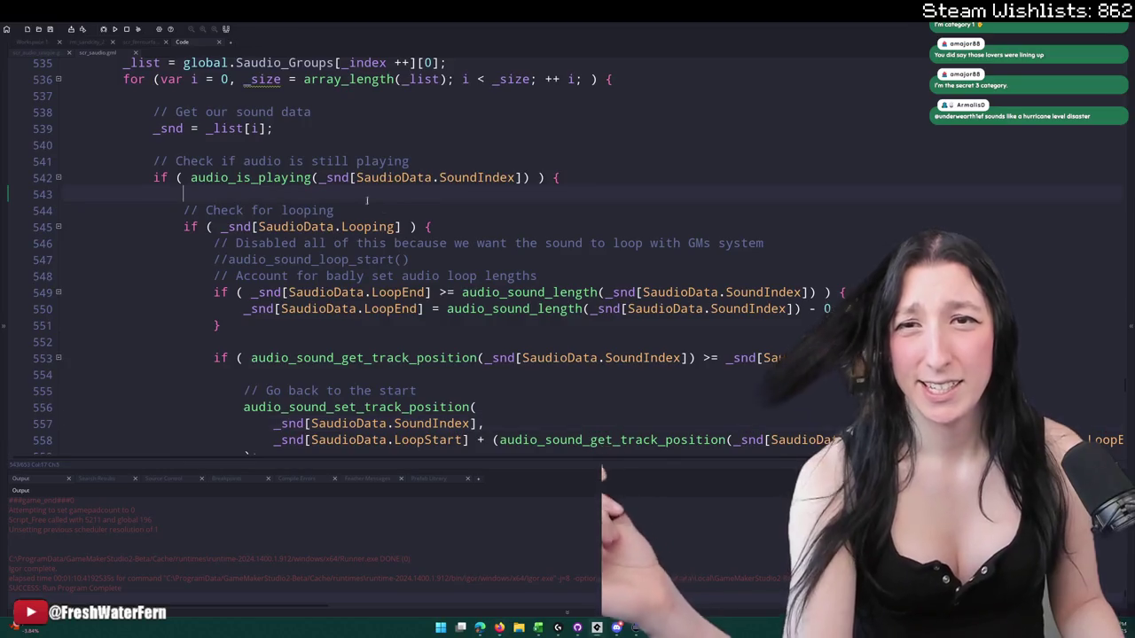
click(32, 52)
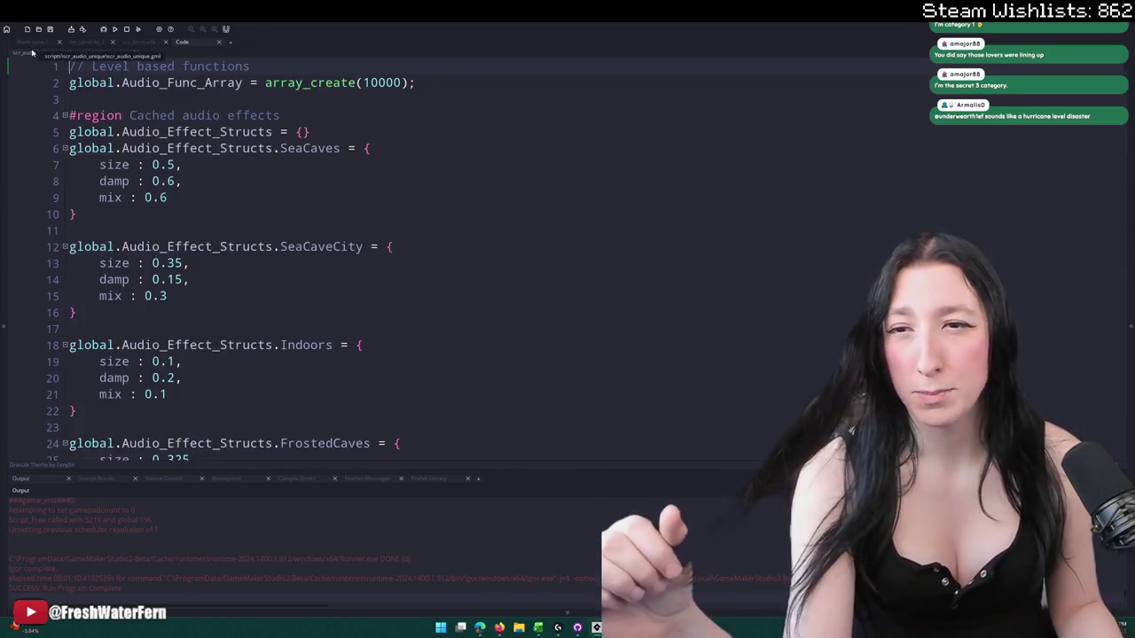
click(115, 31)
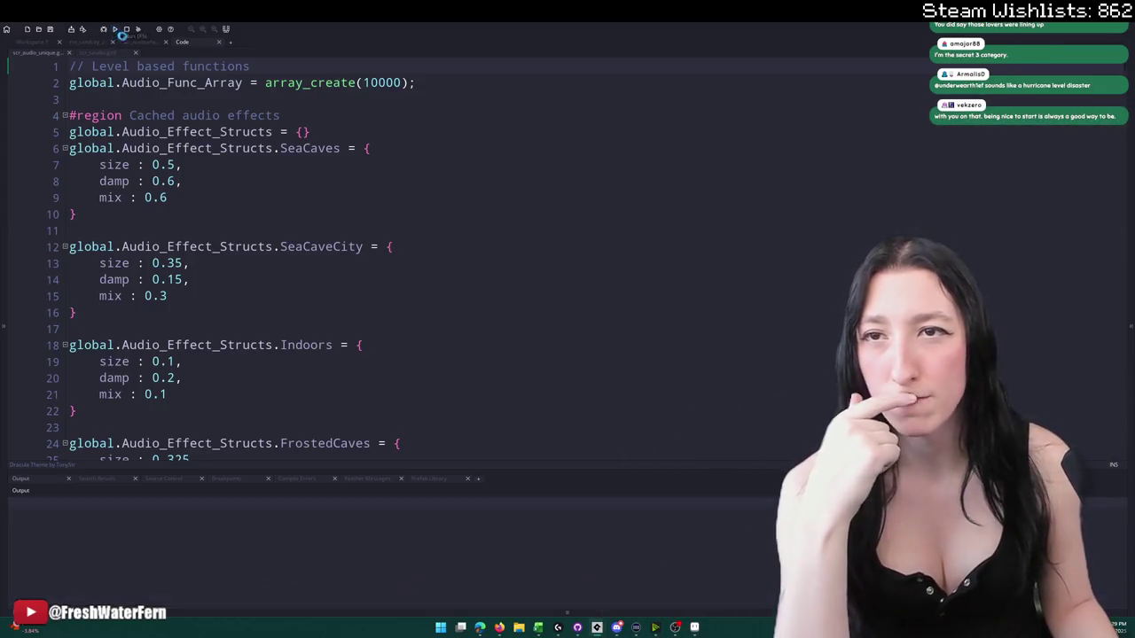
click(147, 42)
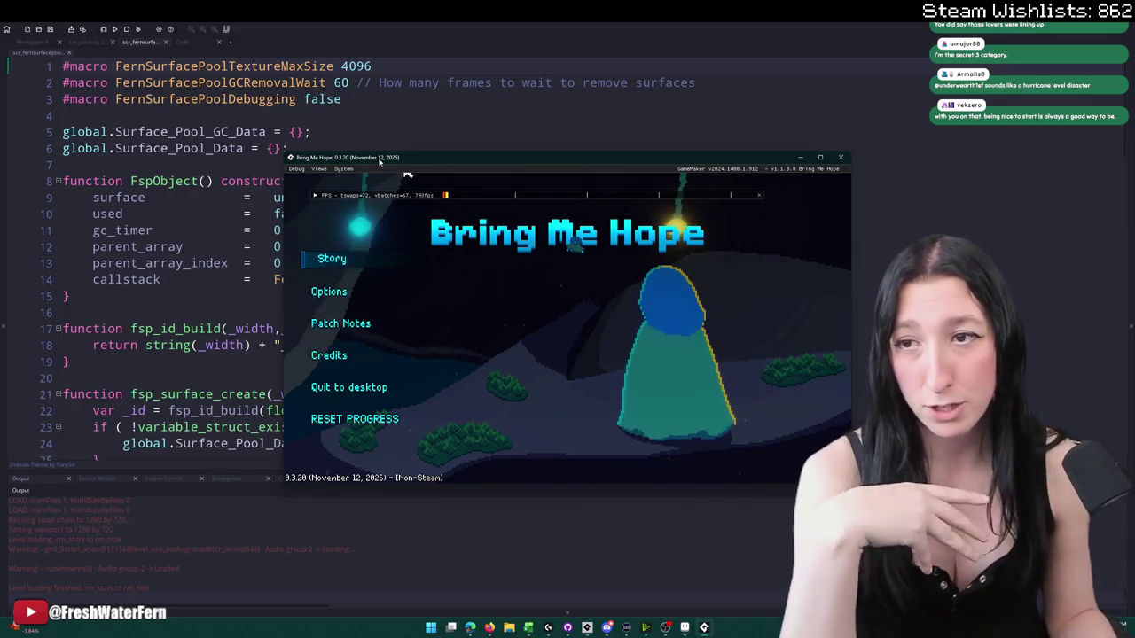
- Show the game fullscreen and enlarge the Debug > Mix > Audio window showing mus_title_0 playing
drag(379, 160, 372, 27)
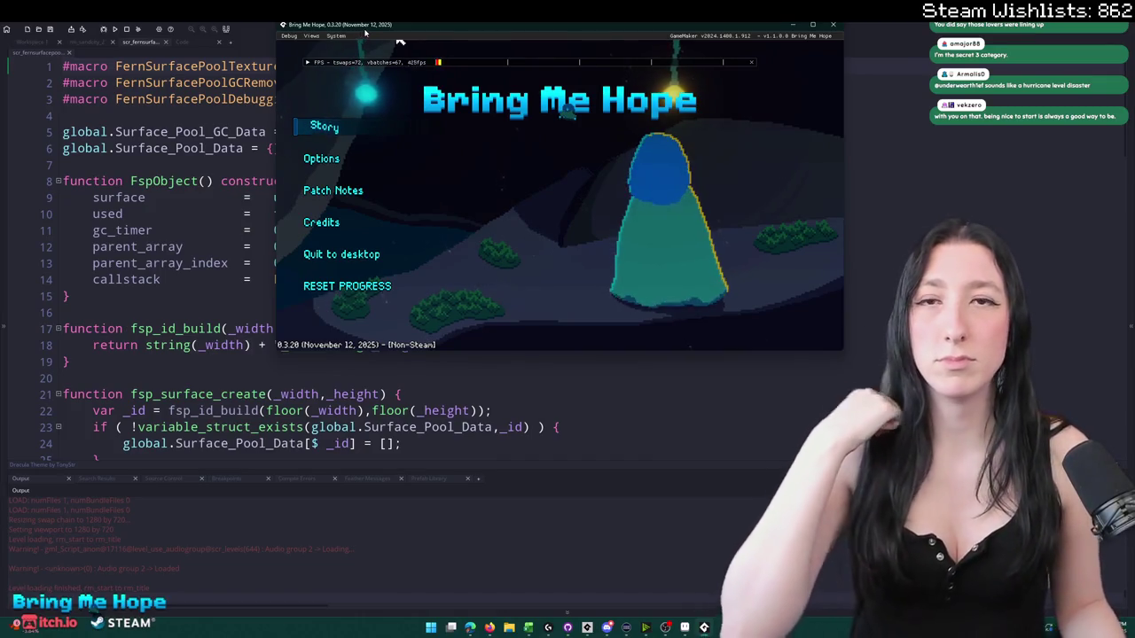
key(F11)
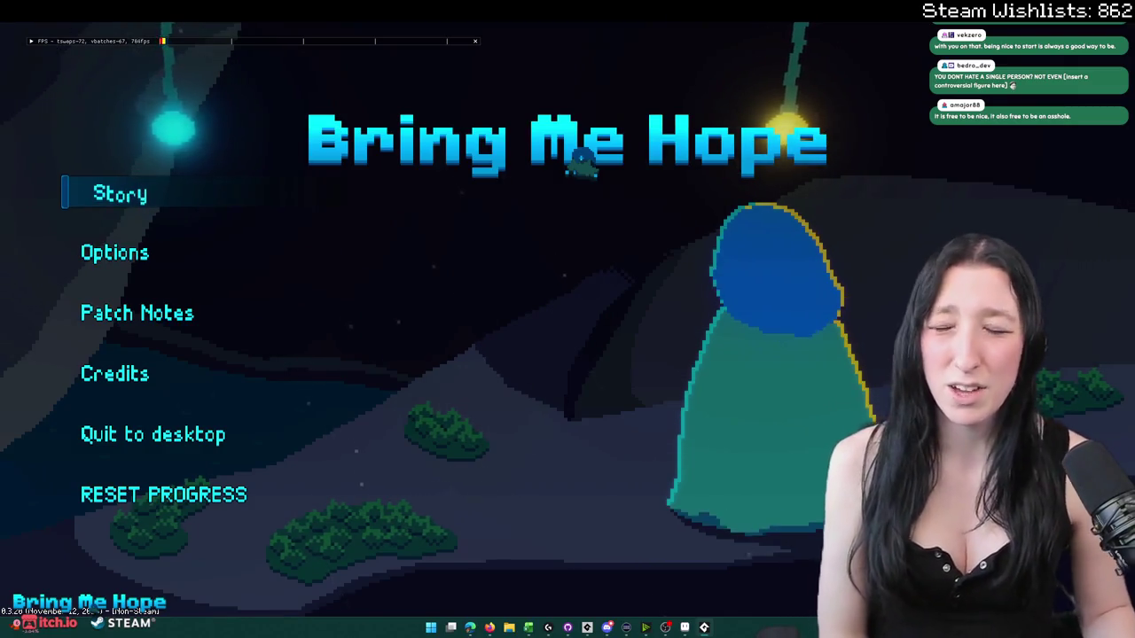
click(31, 41)
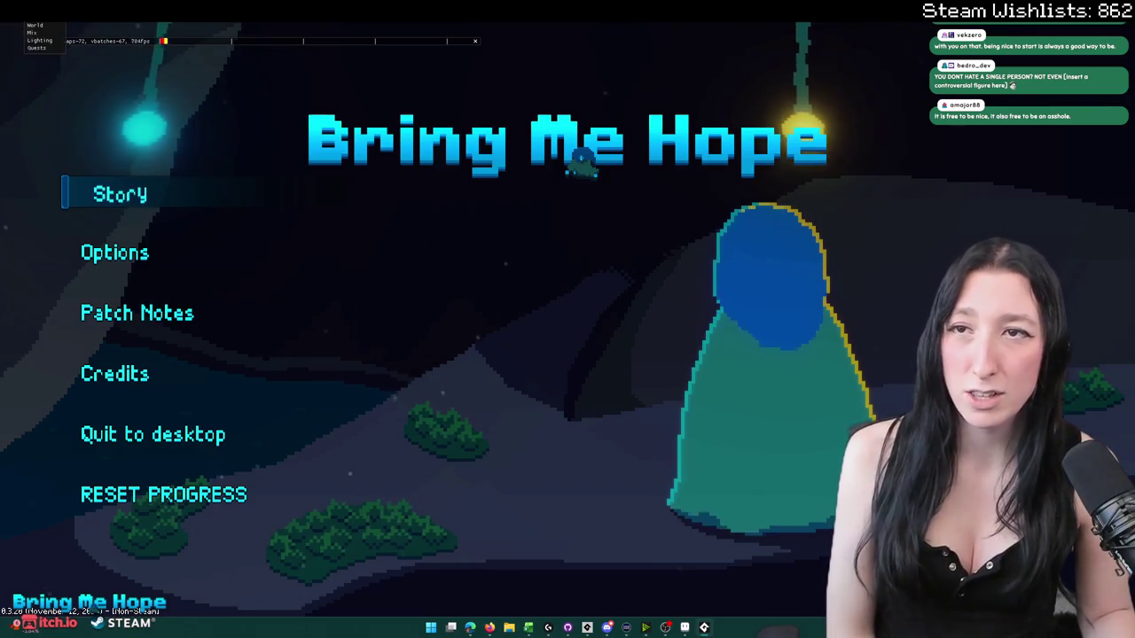
click(33, 32)
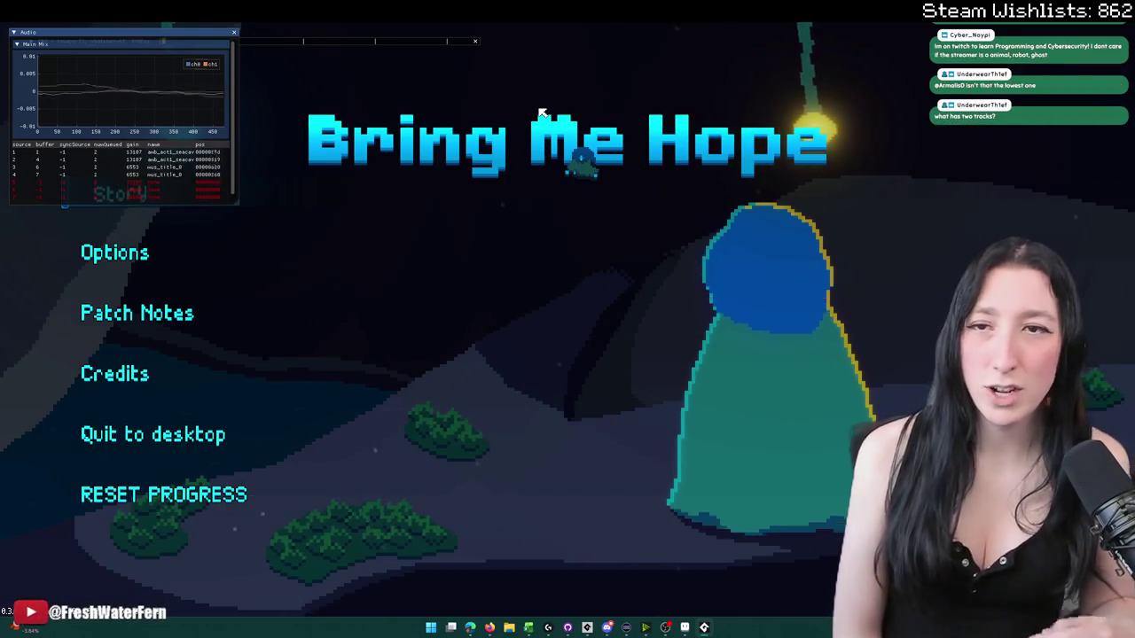
drag(239, 210, 310, 251)
- Pause back to the title menu, return the game to windowed mode and focus the editor
key(Escape)
key(Return)
key(F11)
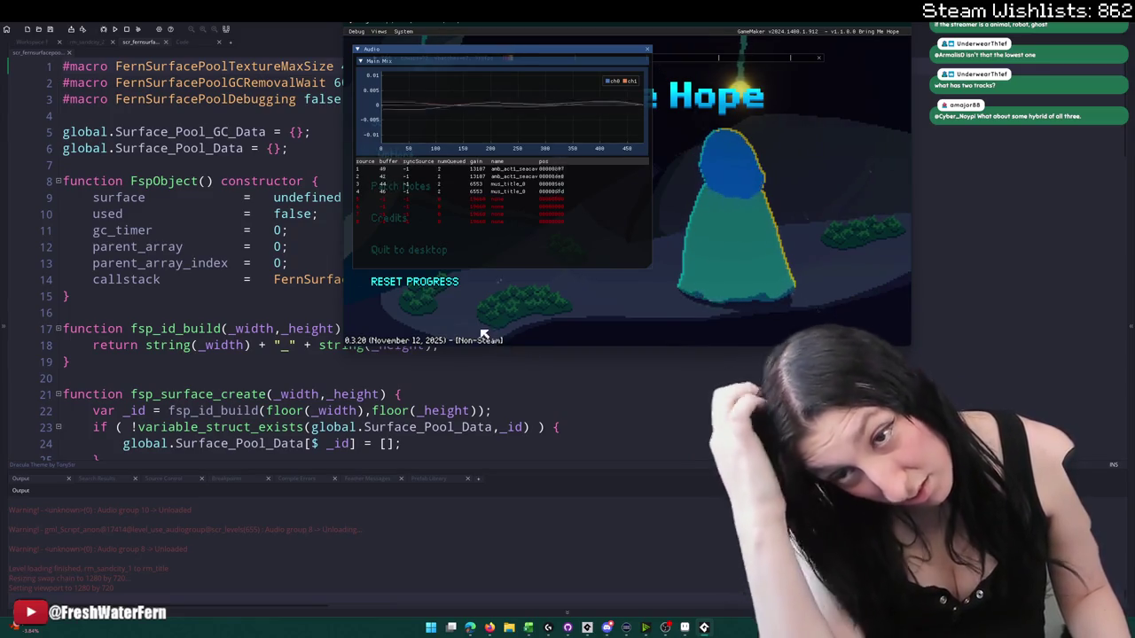
click(280, 306)
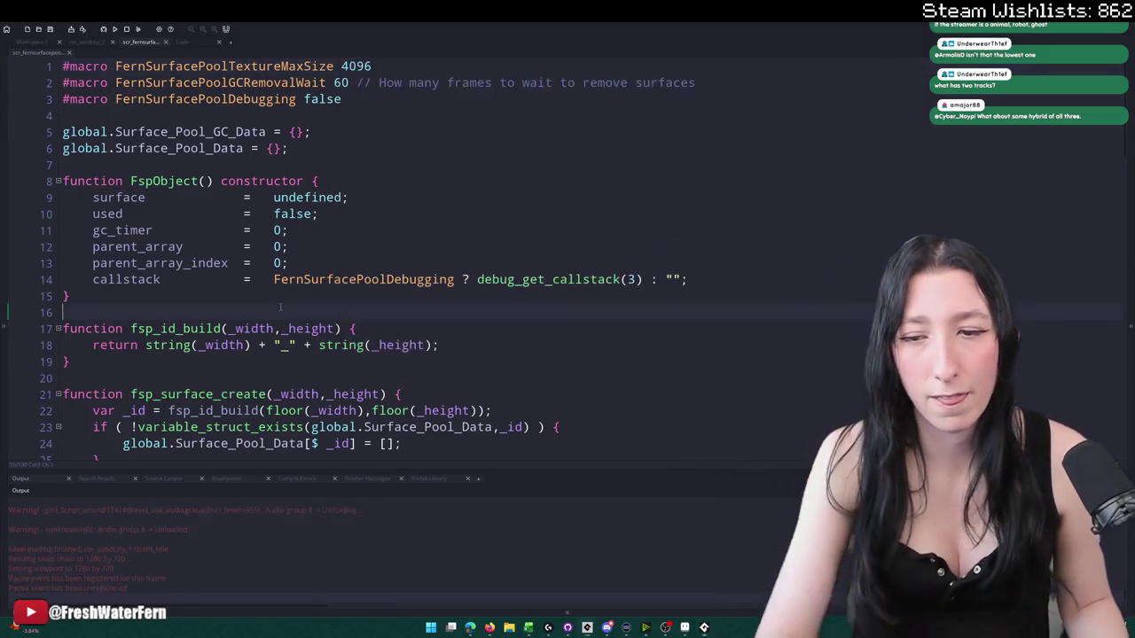
- Review the title music loop_set lines in scr_audio_unique
key(Down)
key(Down)
key(Down)
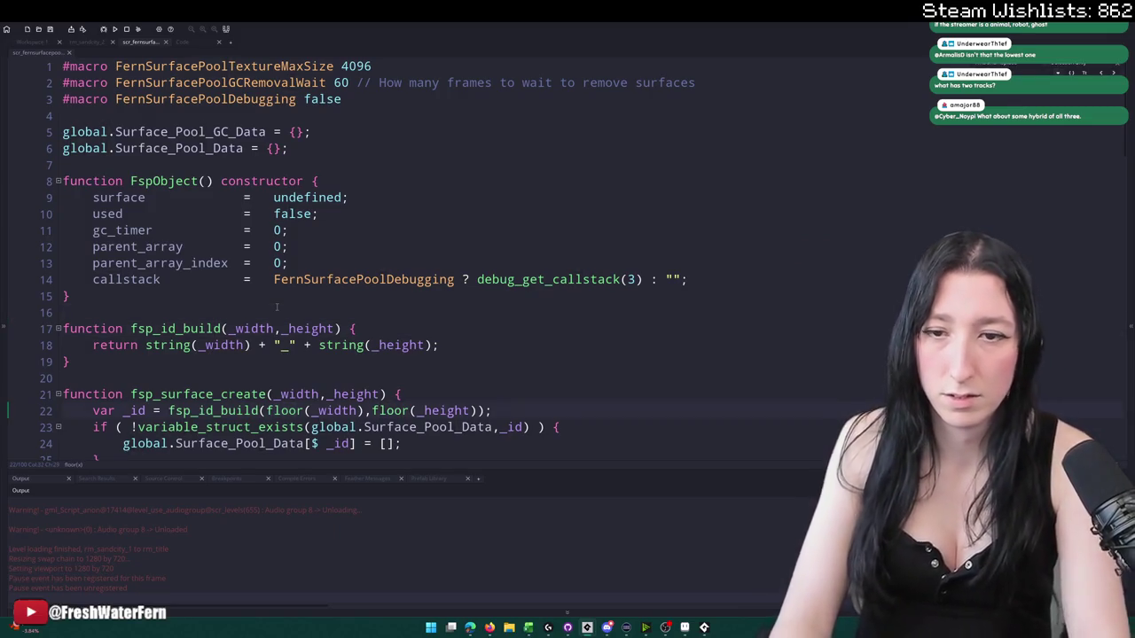
click(189, 42)
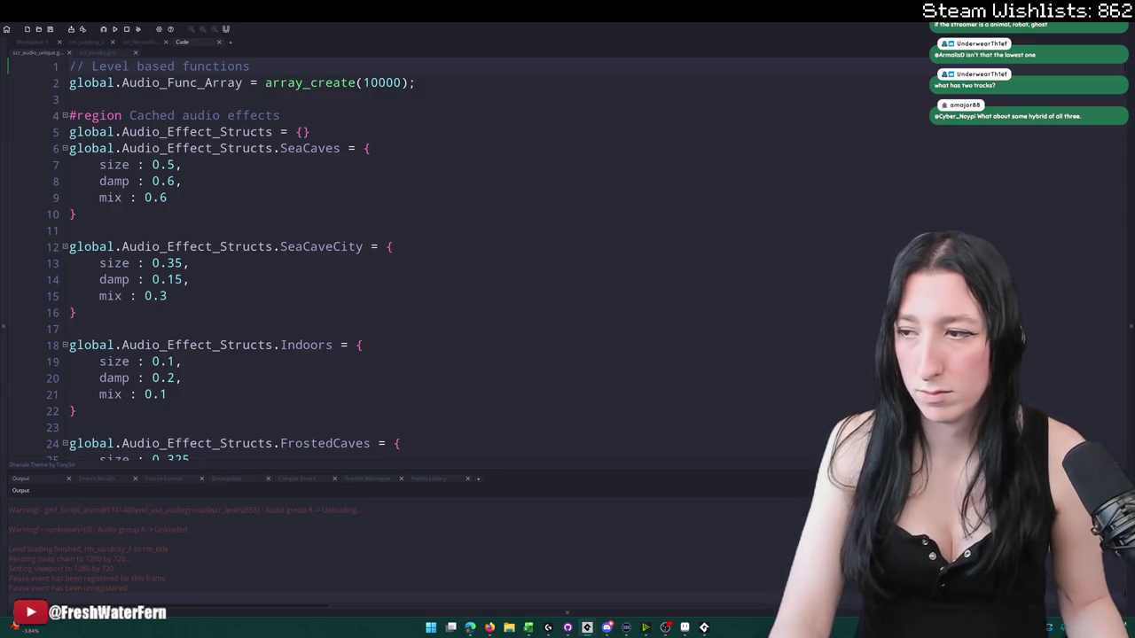
click(264, 306)
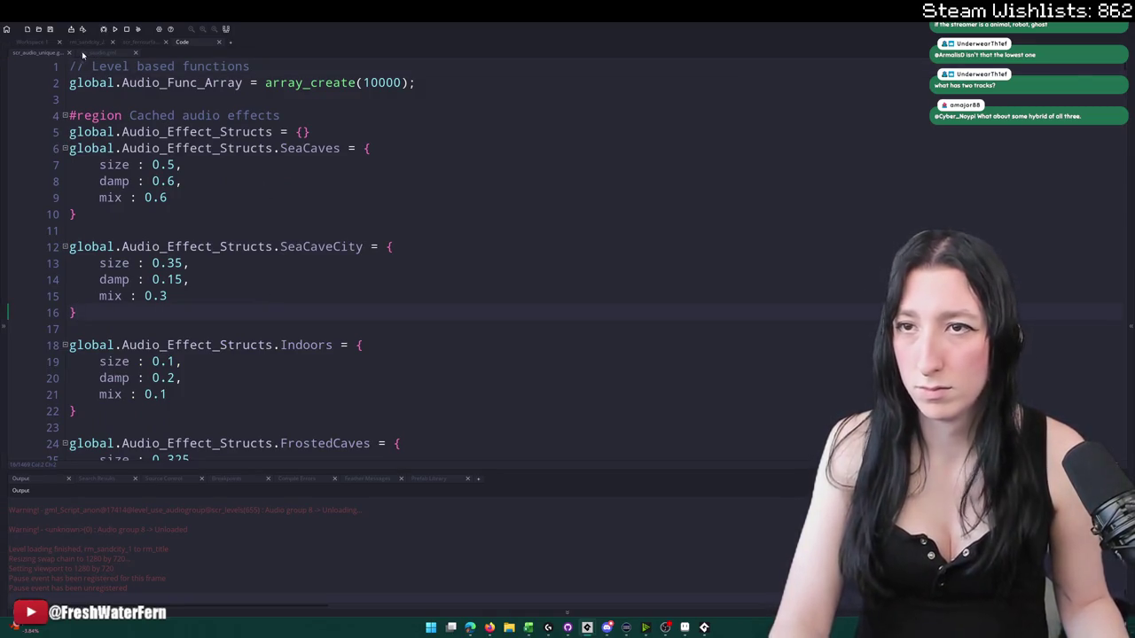
click(222, 164)
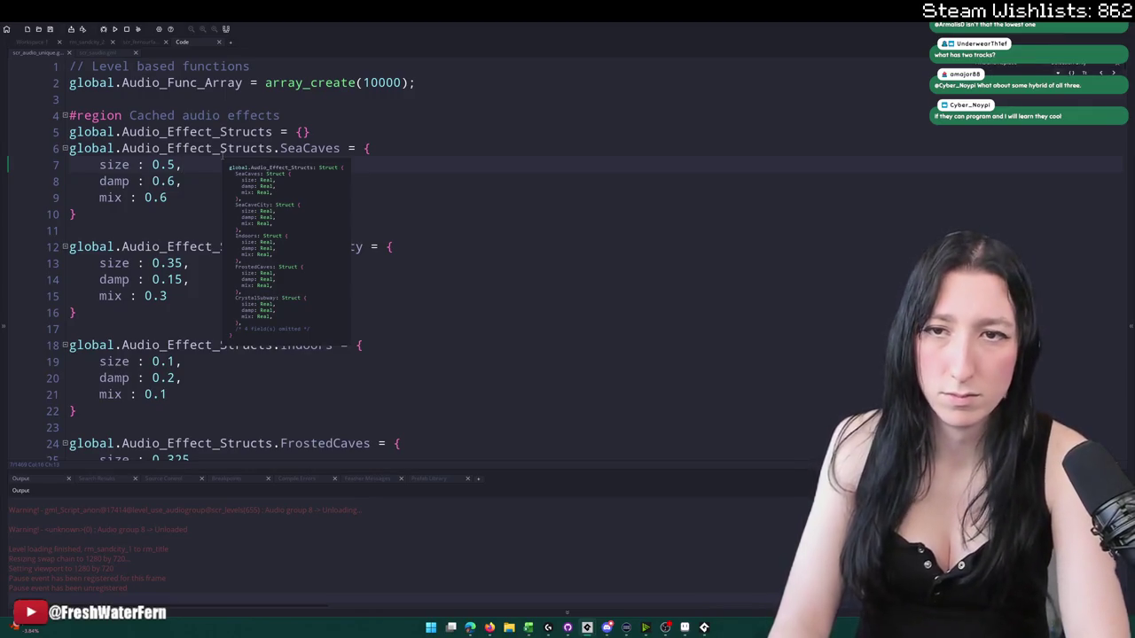
key(ctrl+z)
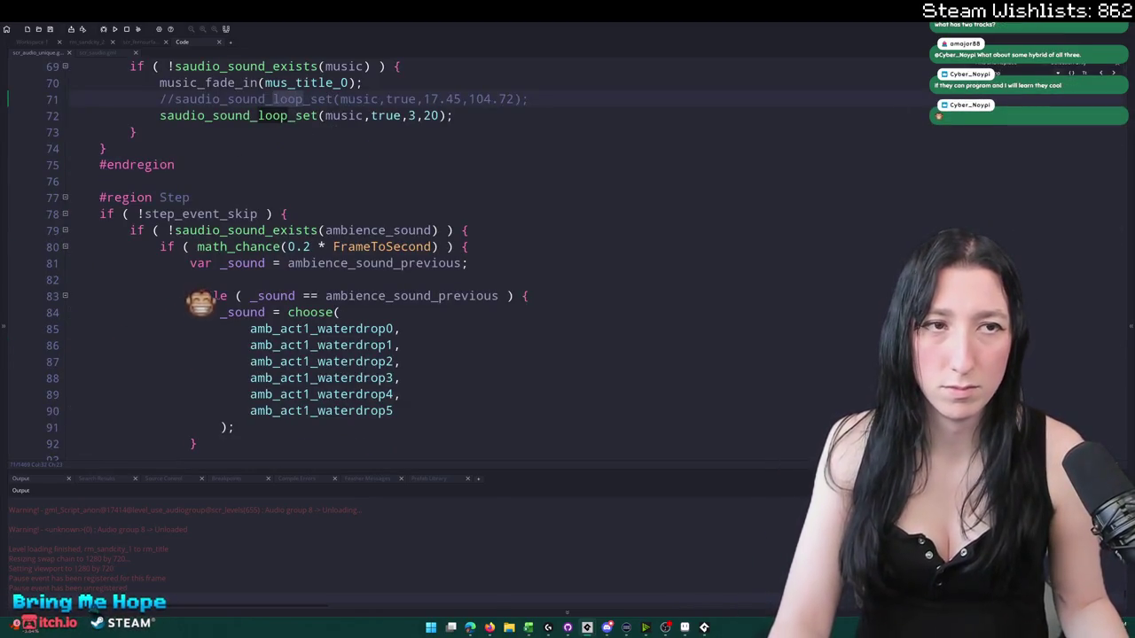
scroll(736, 293, down, 20)
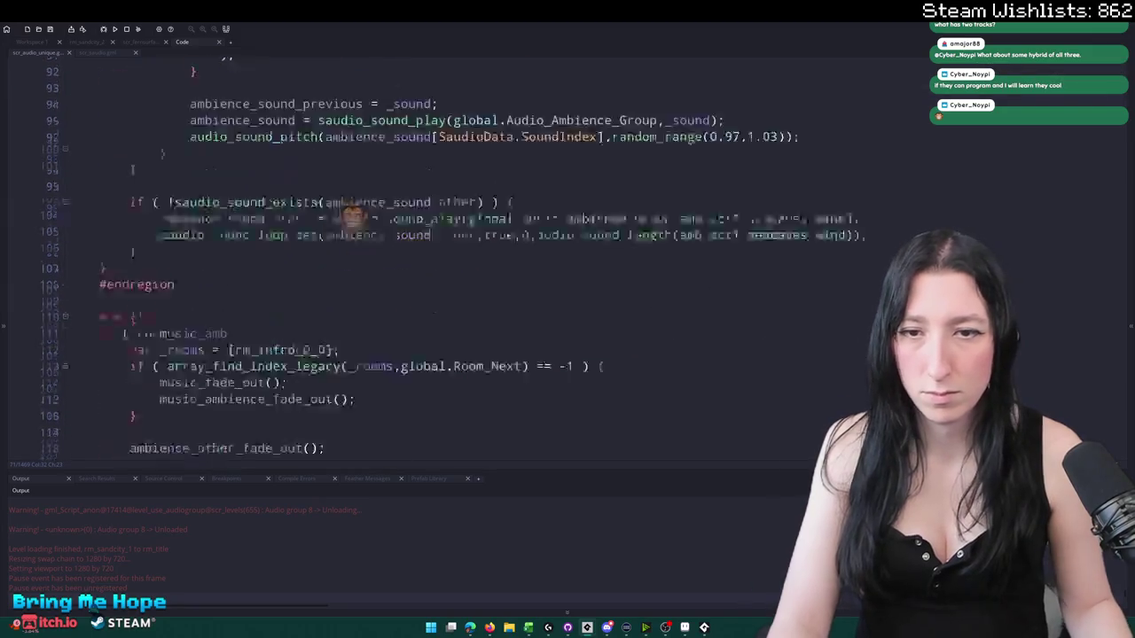
click(354, 218)
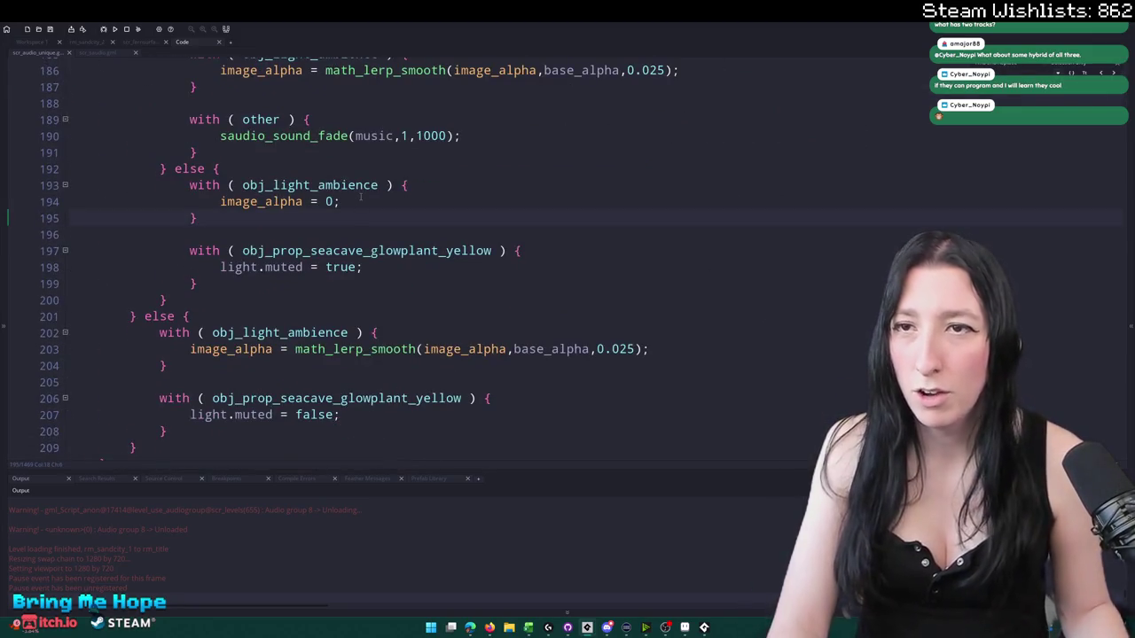
- Open the scr_saudio script at its loop-start handling code
text(scr_sa)
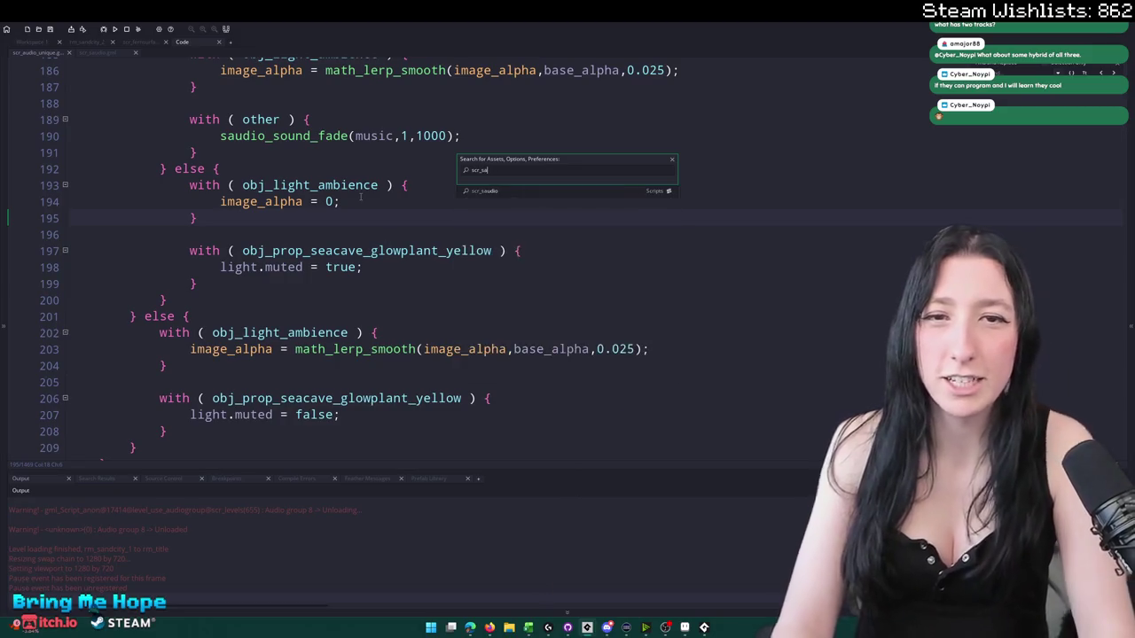
key(Return)
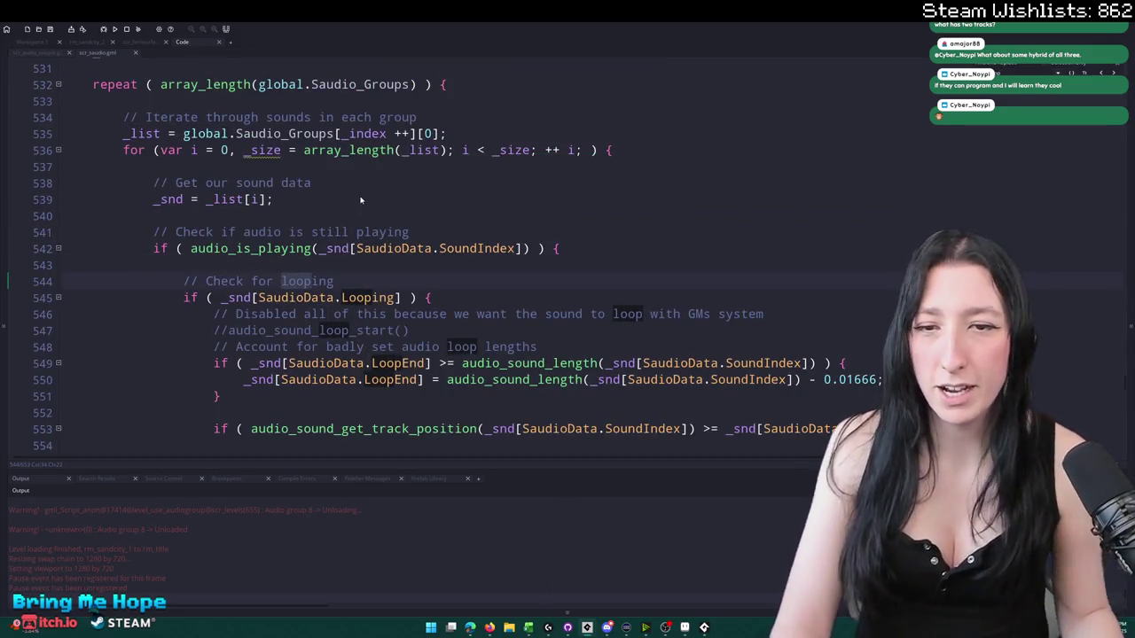
scroll(360, 199, down, 6)
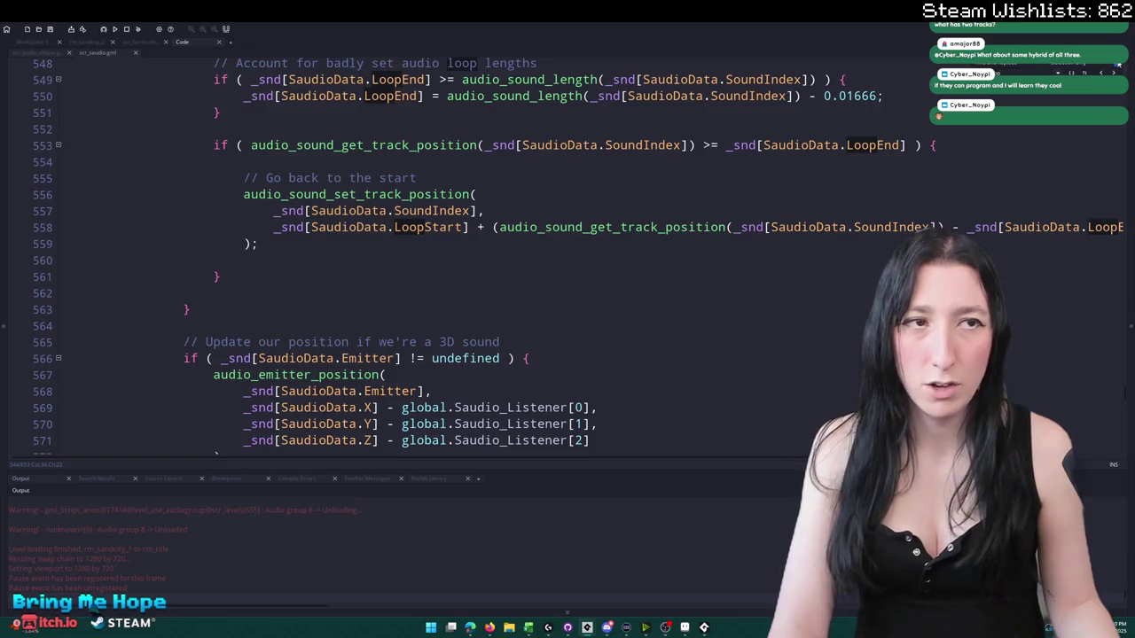
key(alt+Tab)
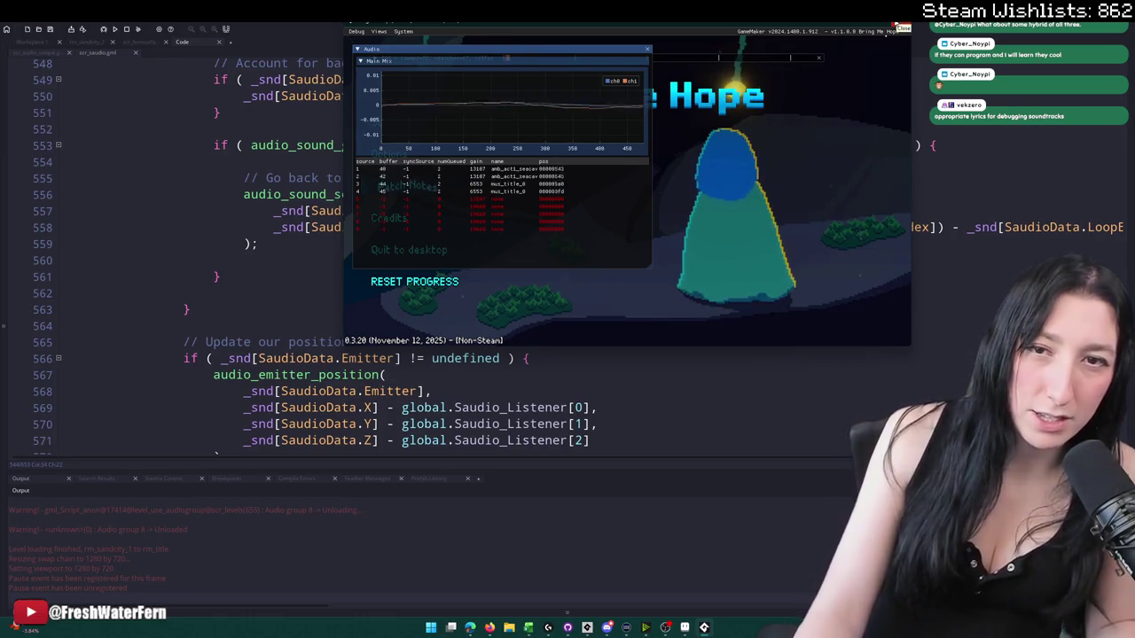
- Close the running Bring Me Hope test window
click(896, 24)
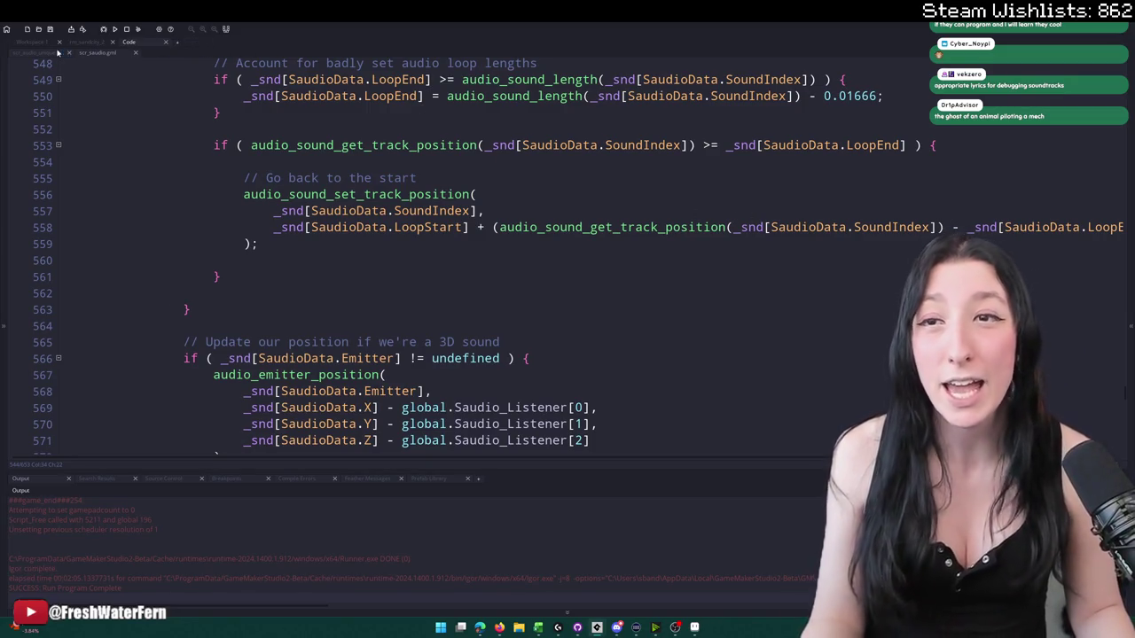
- Search the project for mus_title_0 and open its loop call in scr_audio_unique
click(89, 42)
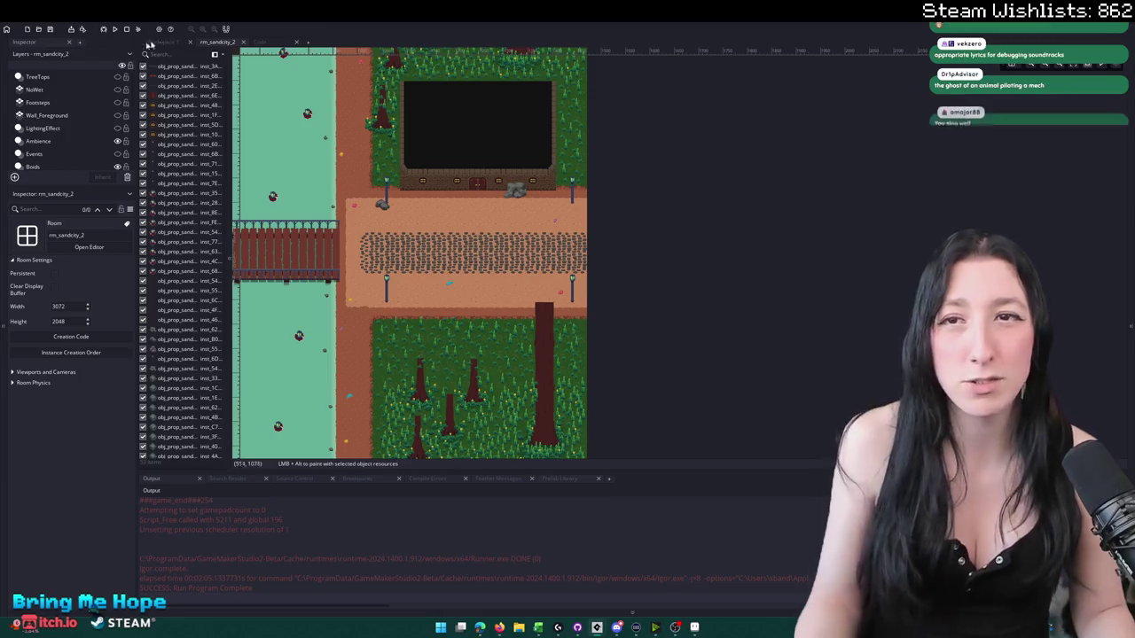
click(176, 43)
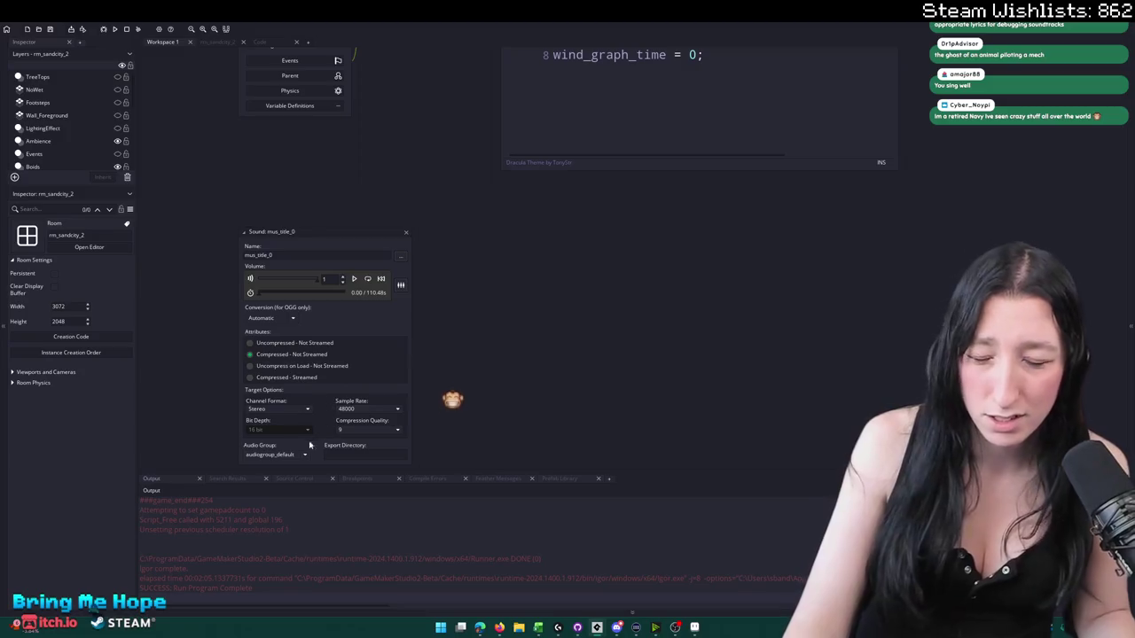
key(ctrl+shift+f)
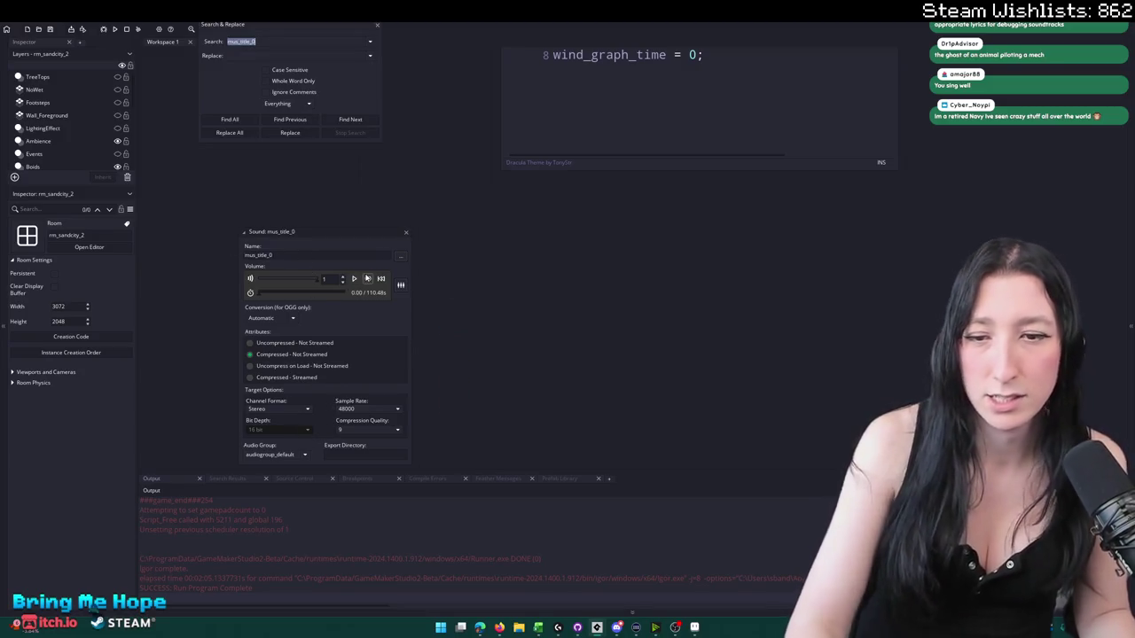
key(Return)
double_click(309, 512)
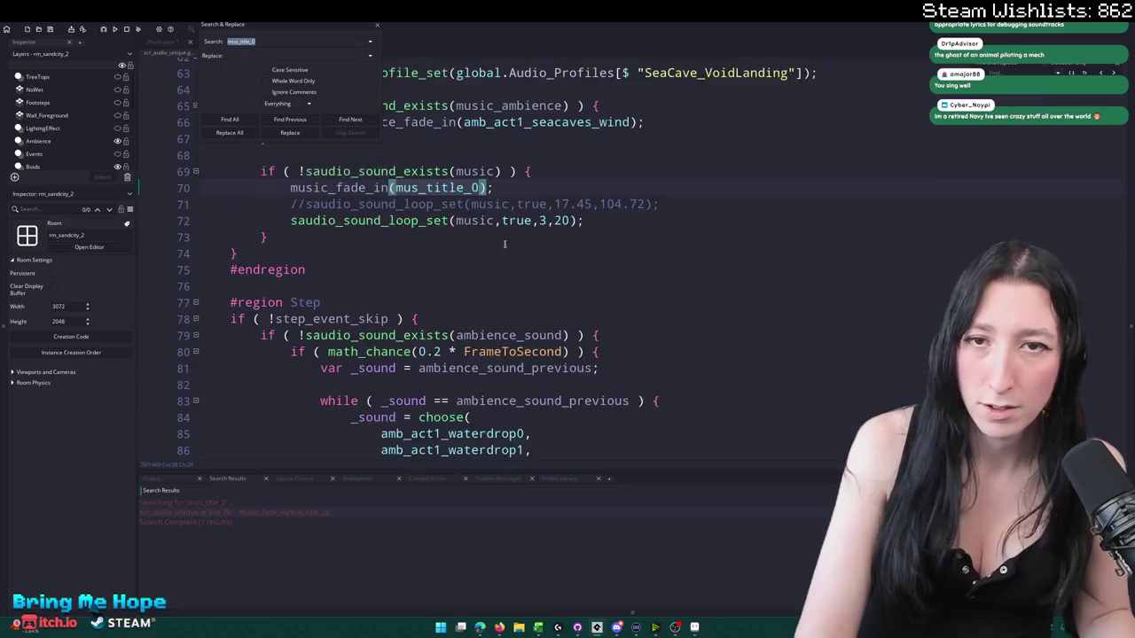
click(377, 28)
scroll(399, 222, up, 1)
click(390, 255)
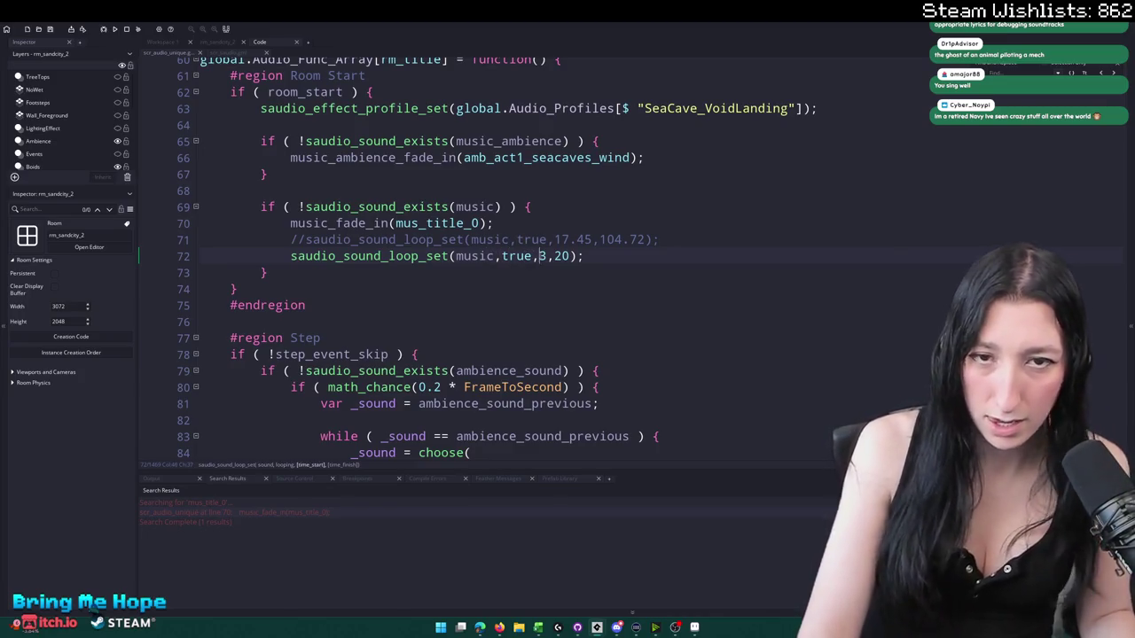
- Find and open the 'music_fade_in =' definition in obj_level_audio's User Event 0
mouse_move(425, 259)
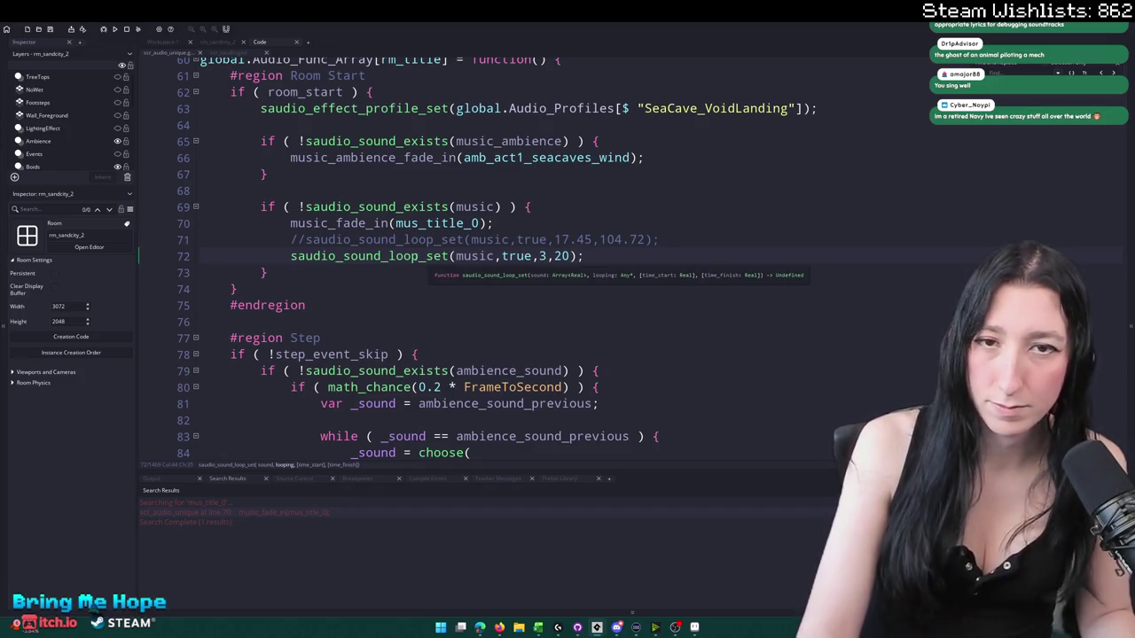
mouse_move(419, 223)
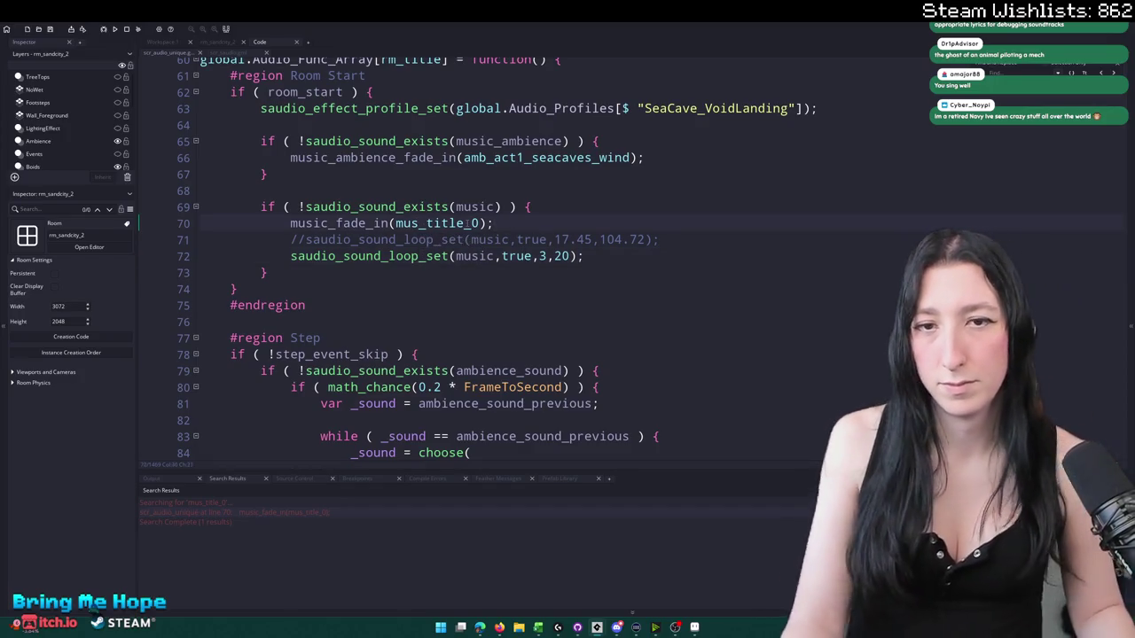
double_click(467, 223)
key(ctrl+f)
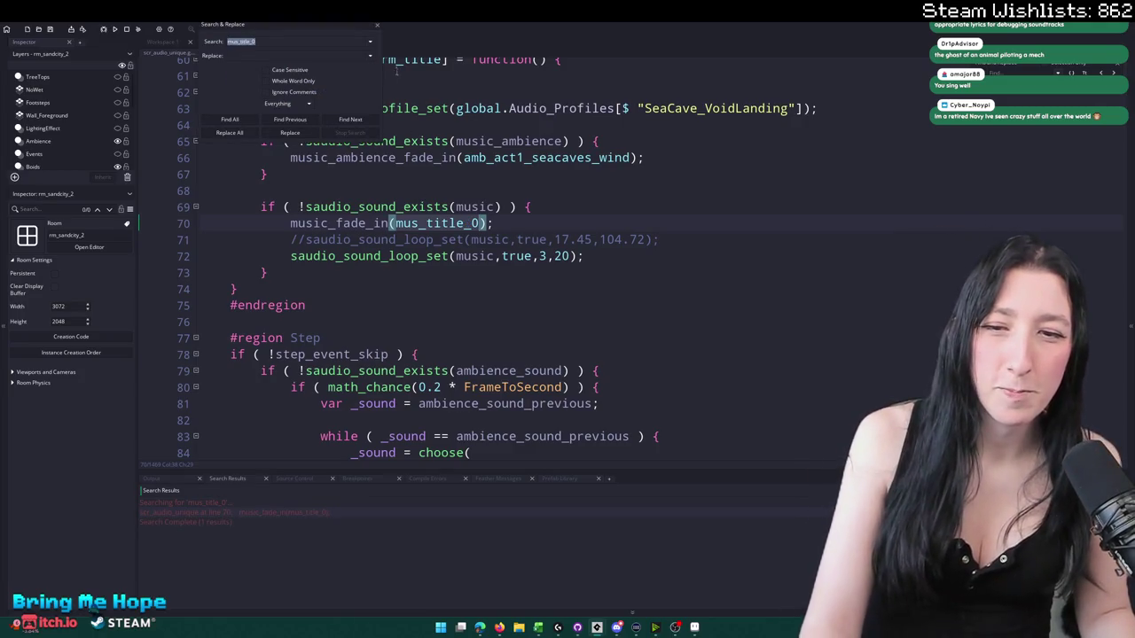
click(377, 26)
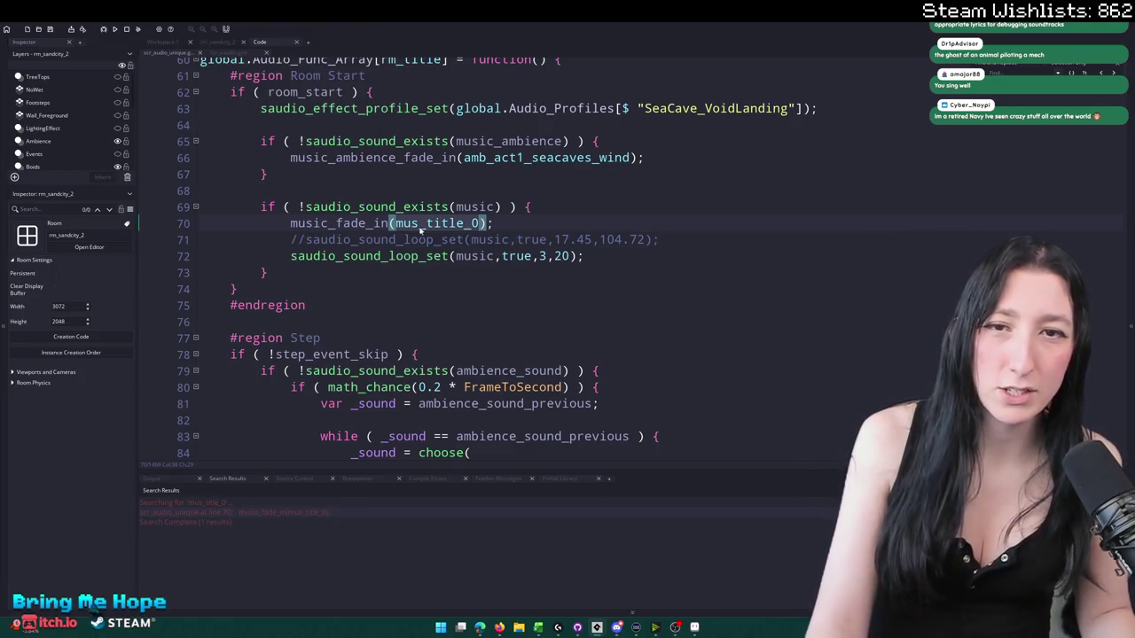
double_click(385, 223)
key(ctrl+f)
key(End)
text(=)
key(Return)
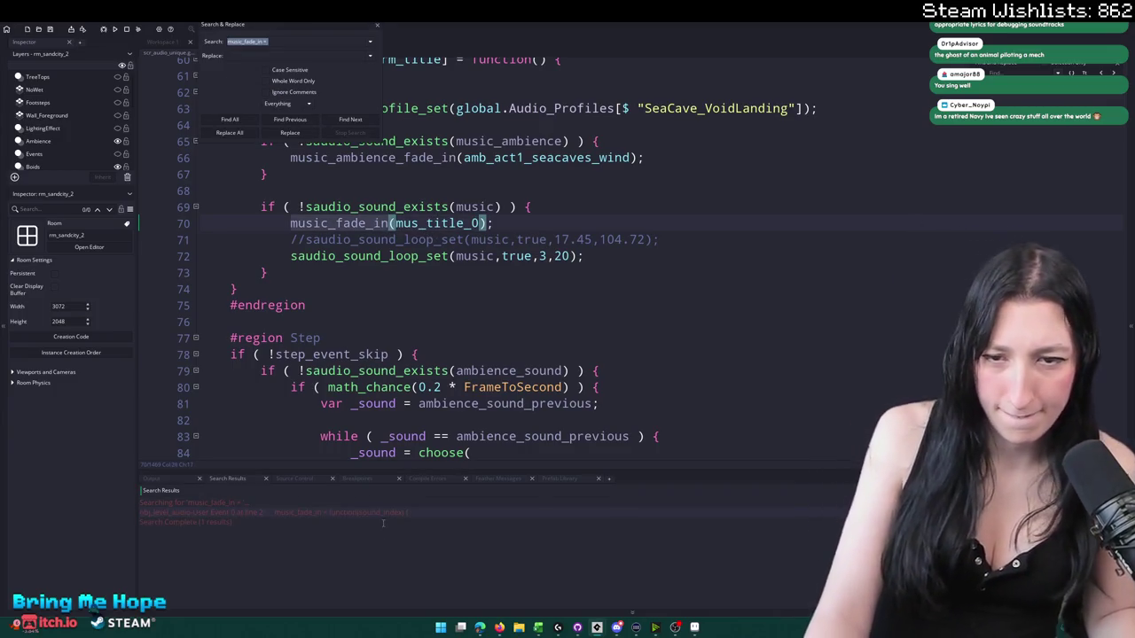
double_click(383, 513)
- Inspect music_fade_in's code, including the music_alt play call on line 11
click(695, 195)
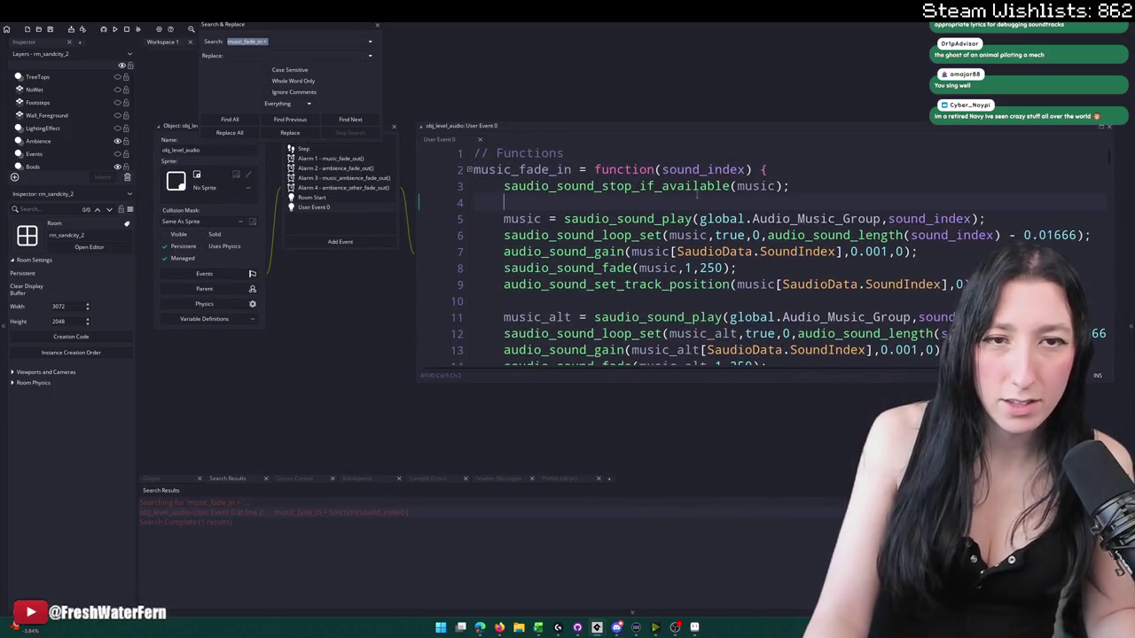
scroll(697, 193, down, 2)
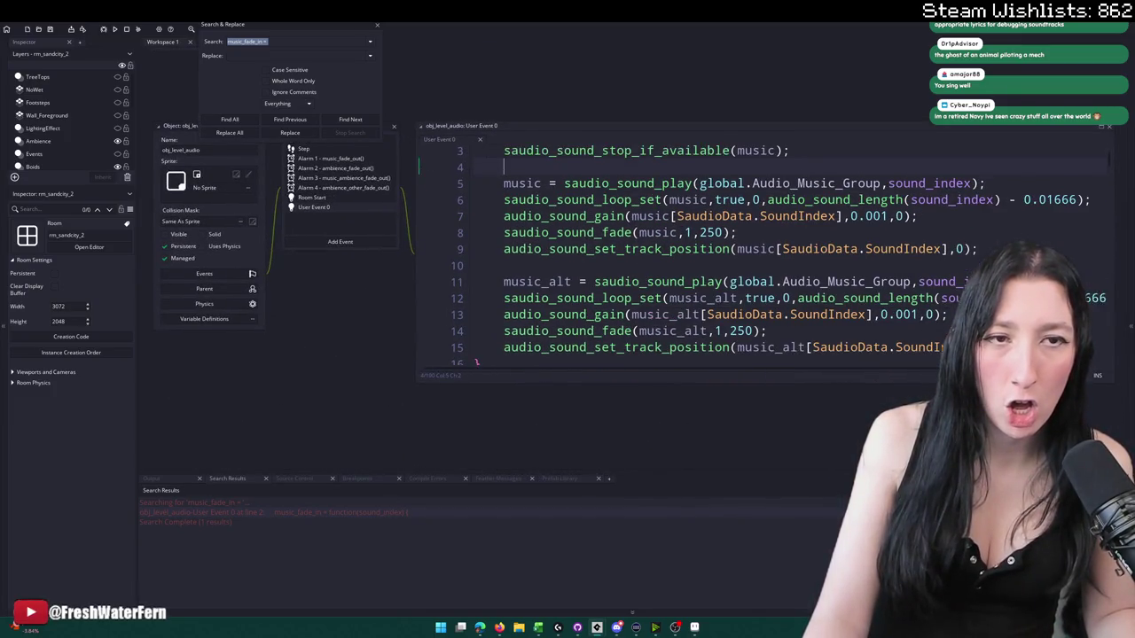
scroll(747, 249, up, 1)
scroll(692, 255, up, 1)
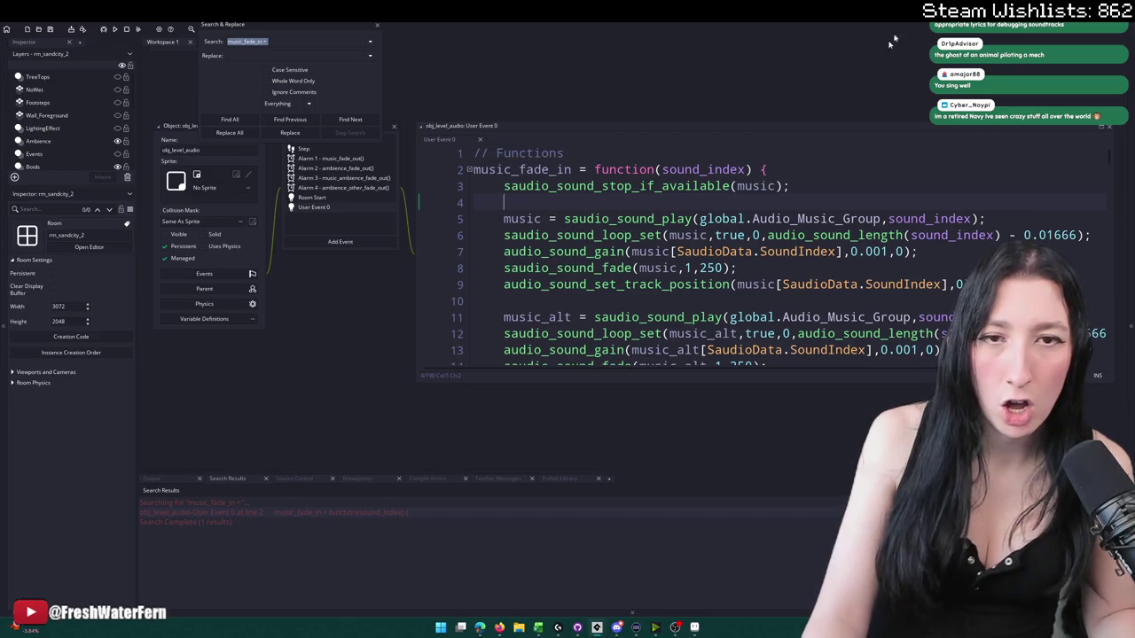
scroll(721, 255, down, 2)
click(725, 281)
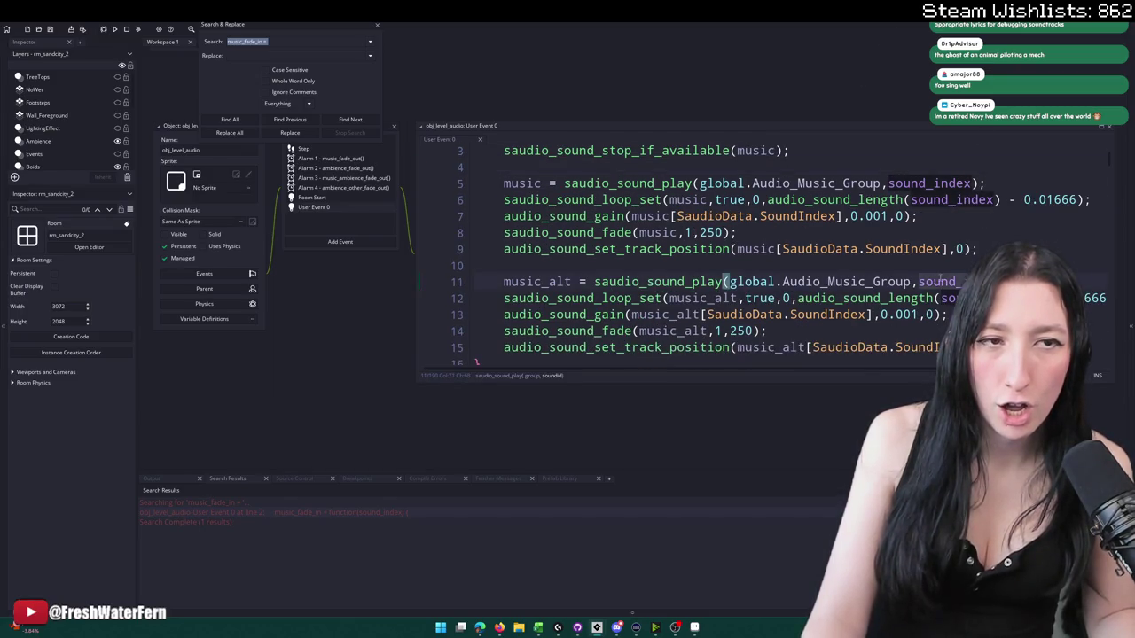
scroll(726, 281, up, 2)
scroll(691, 232, down, 2)
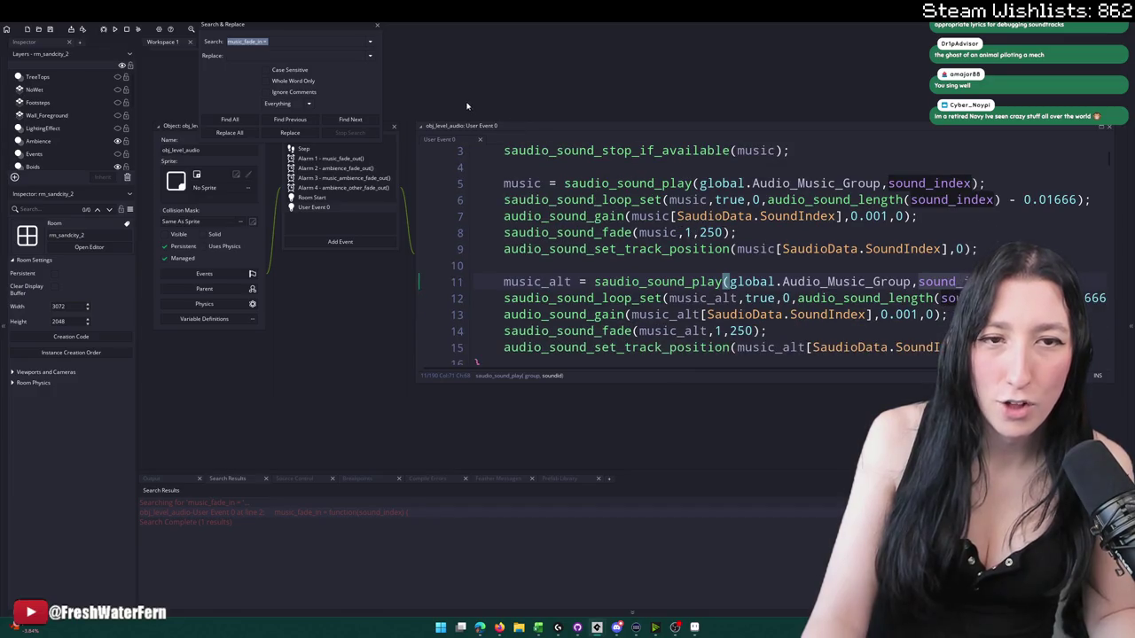
key(Escape)
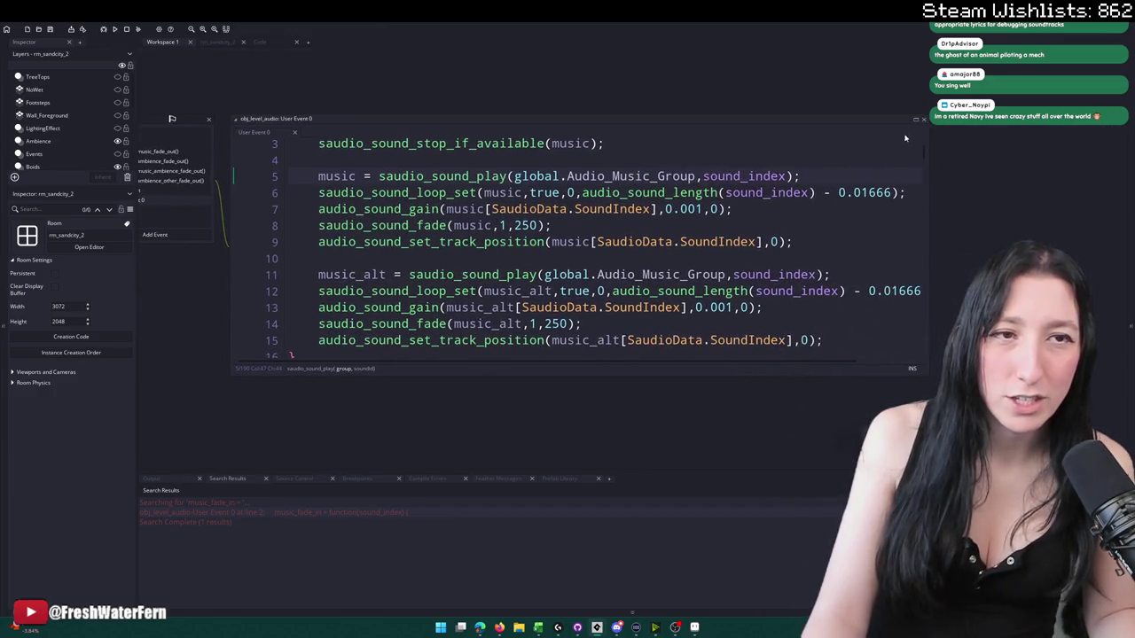
click(916, 119)
- Select the five music_alt lines 11–15 in music_fade_in
scroll(241, 152, up, 2)
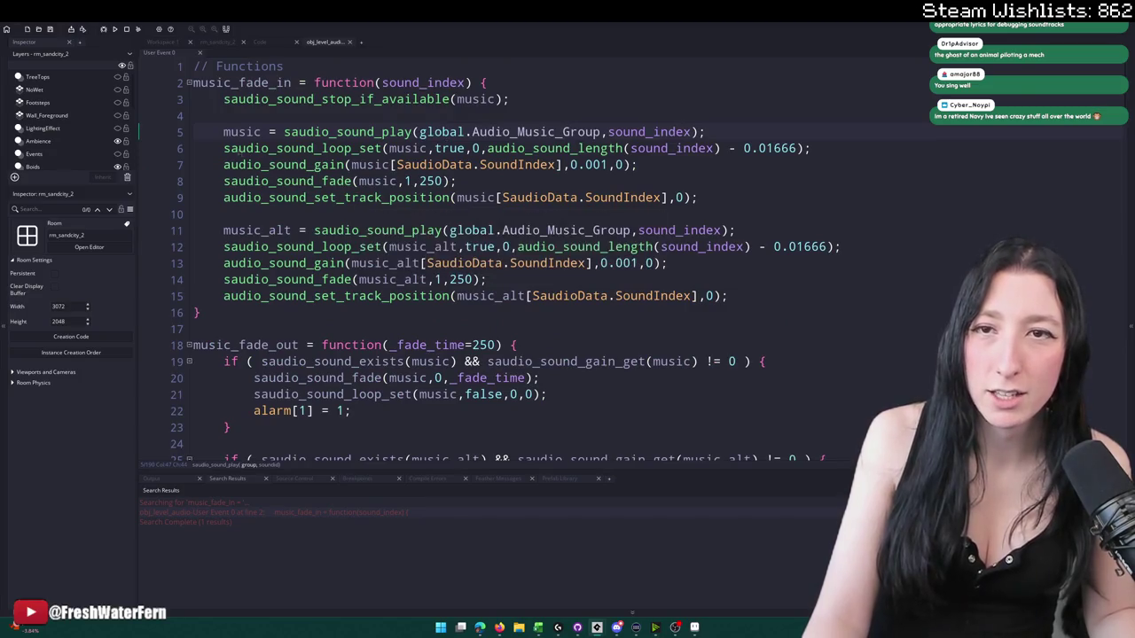
double_click(229, 132)
drag(221, 232, 650, 296)
double_click(401, 264)
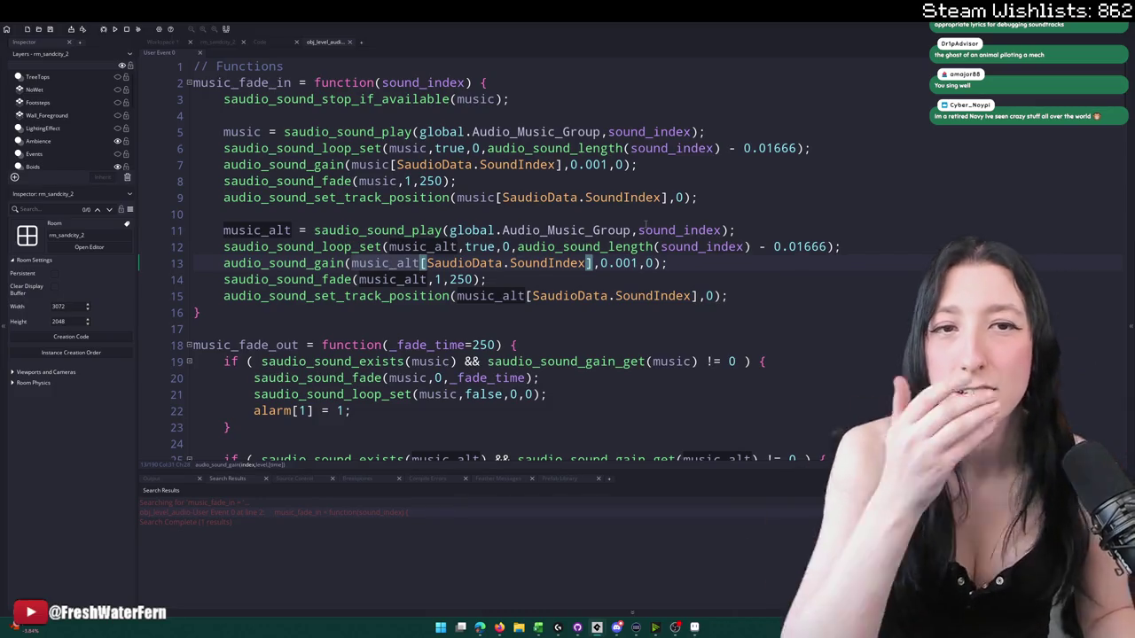
scroll(544, 300, down, 1)
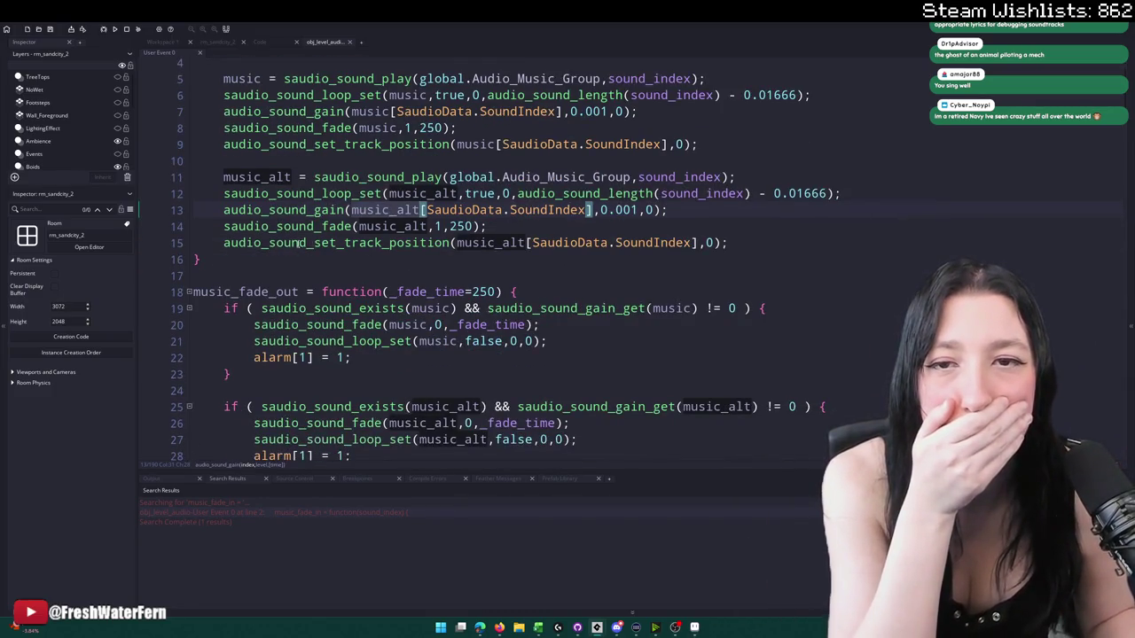
scroll(267, 268, up, 1)
mouse_move(223, 133)
mouse_down()
mouse_move(408, 381)
mouse_move(408, 261)
mouse_up()
click(435, 263)
click(727, 296)
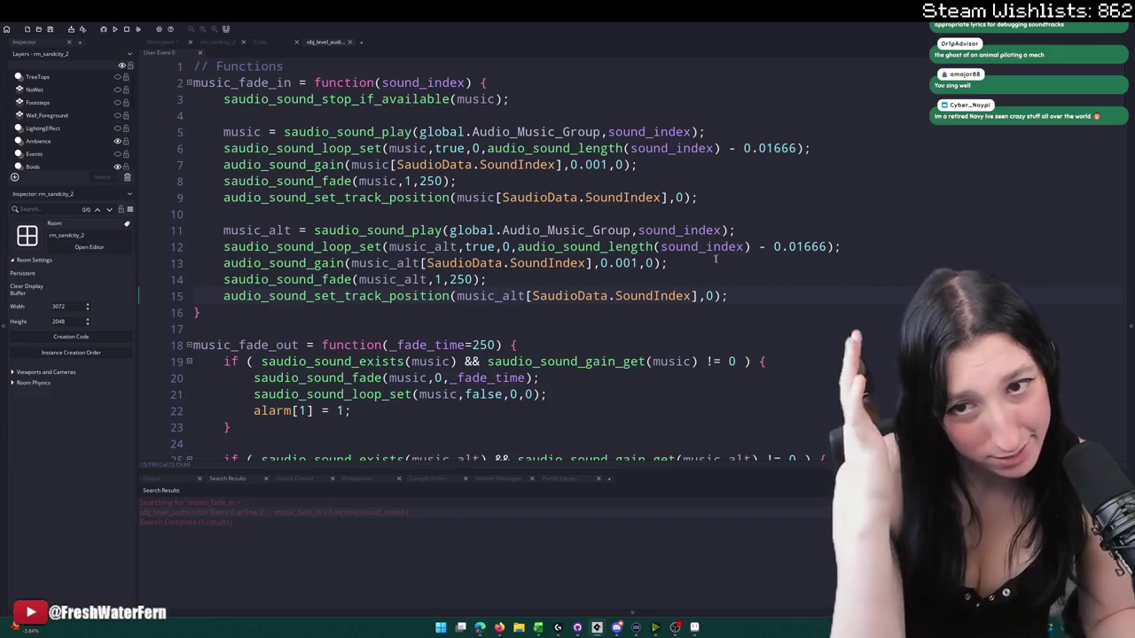
drag(738, 302, 418, 231)
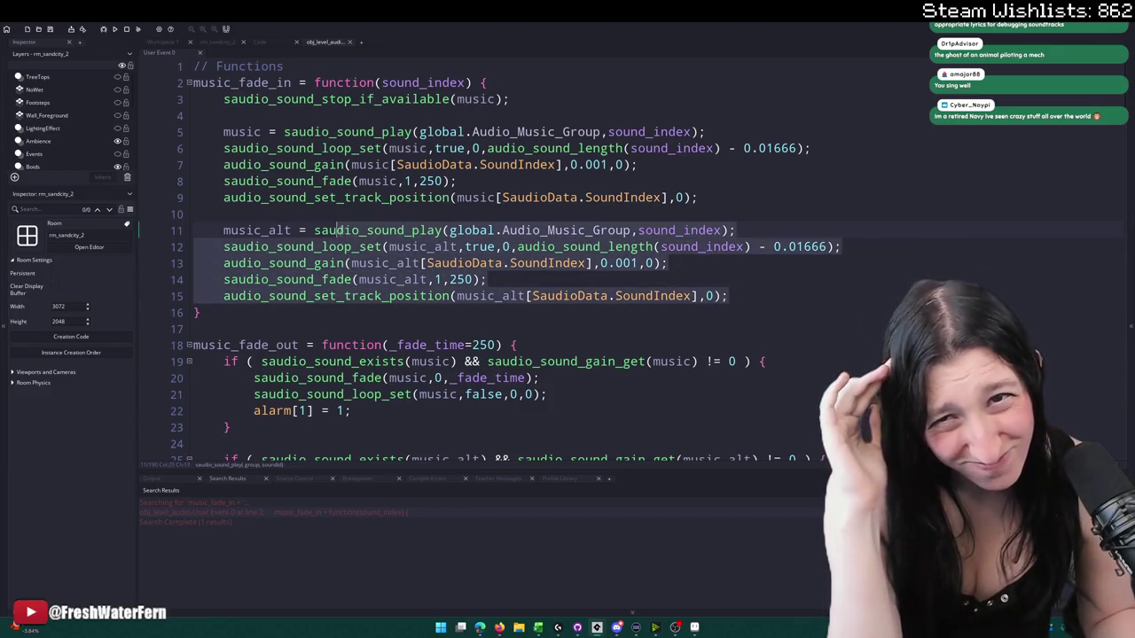
- Replace the selected block with 'music_alt = -1'
scroll(314, 232, down, 2)
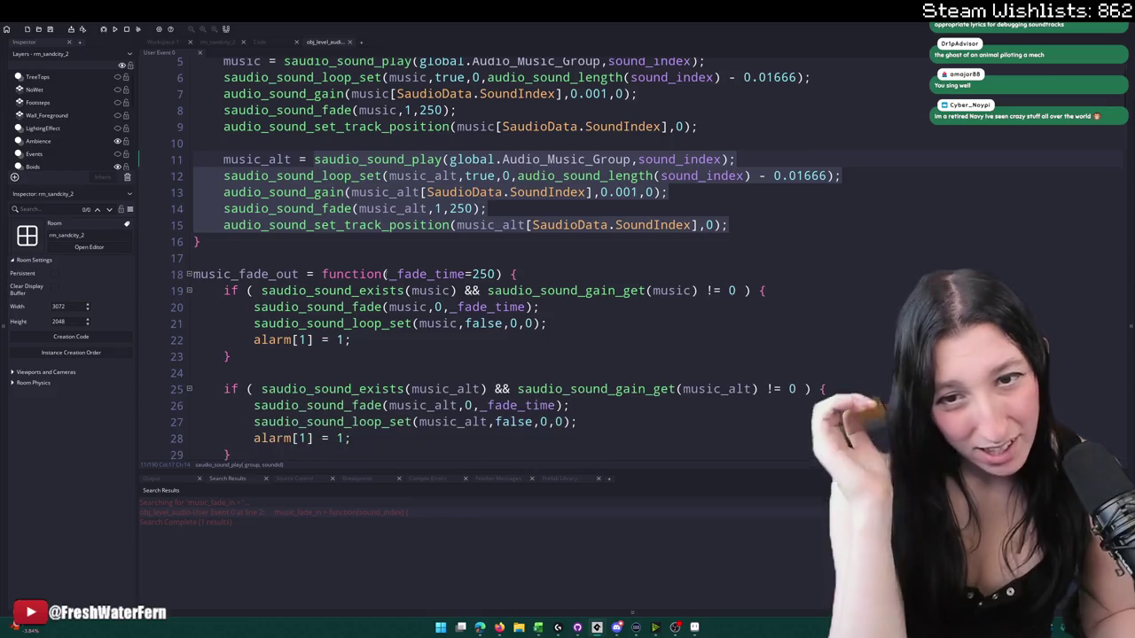
scroll(314, 232, up, 1)
scroll(314, 233, up, 1)
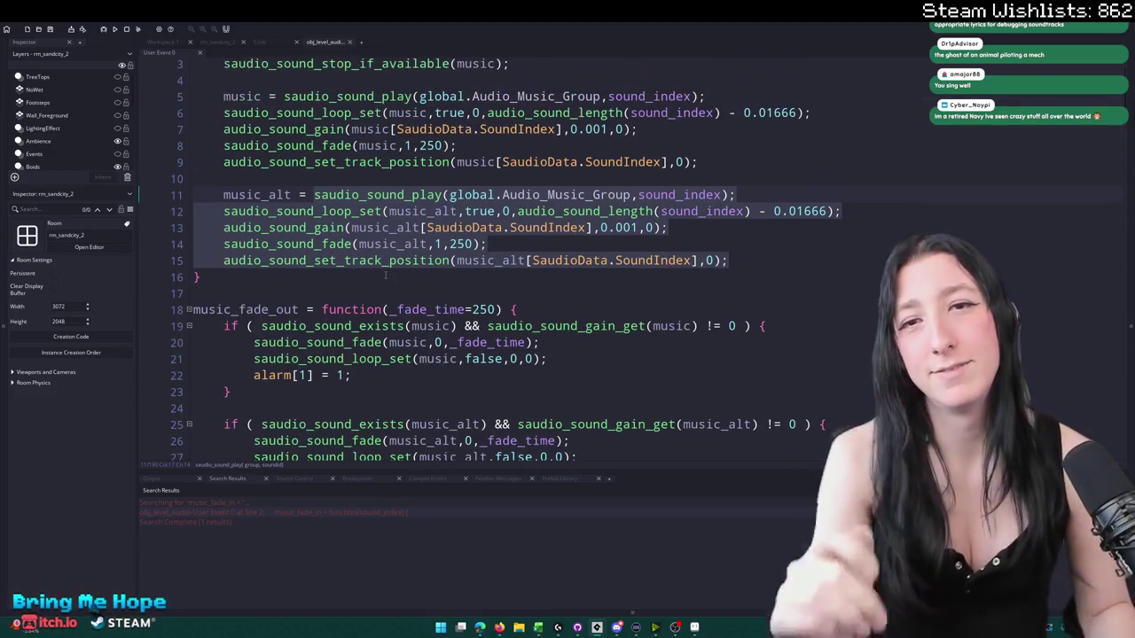
text(-1)
key(ctrl+z)
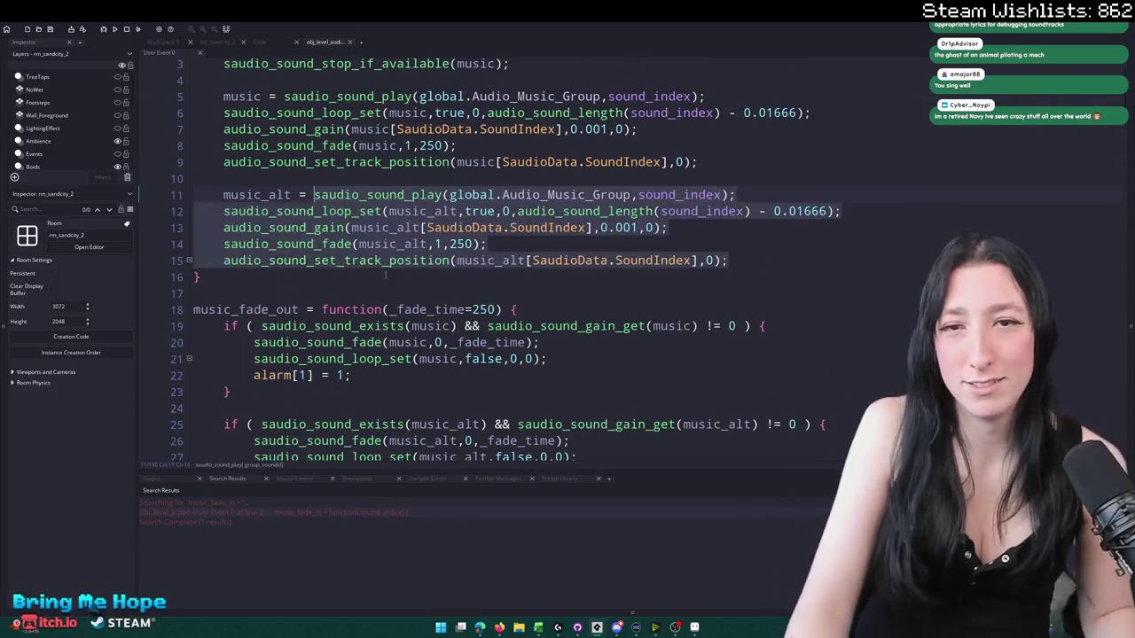
scroll(405, 264, up, 1)
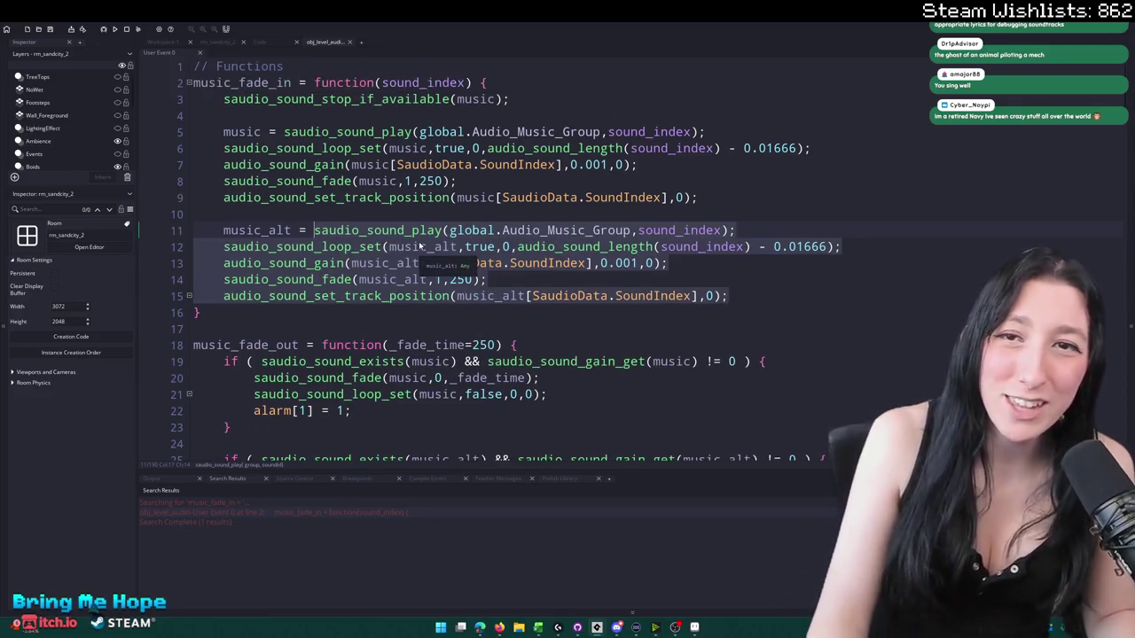
key(ctrl+y)
scroll(418, 241, down, 5)
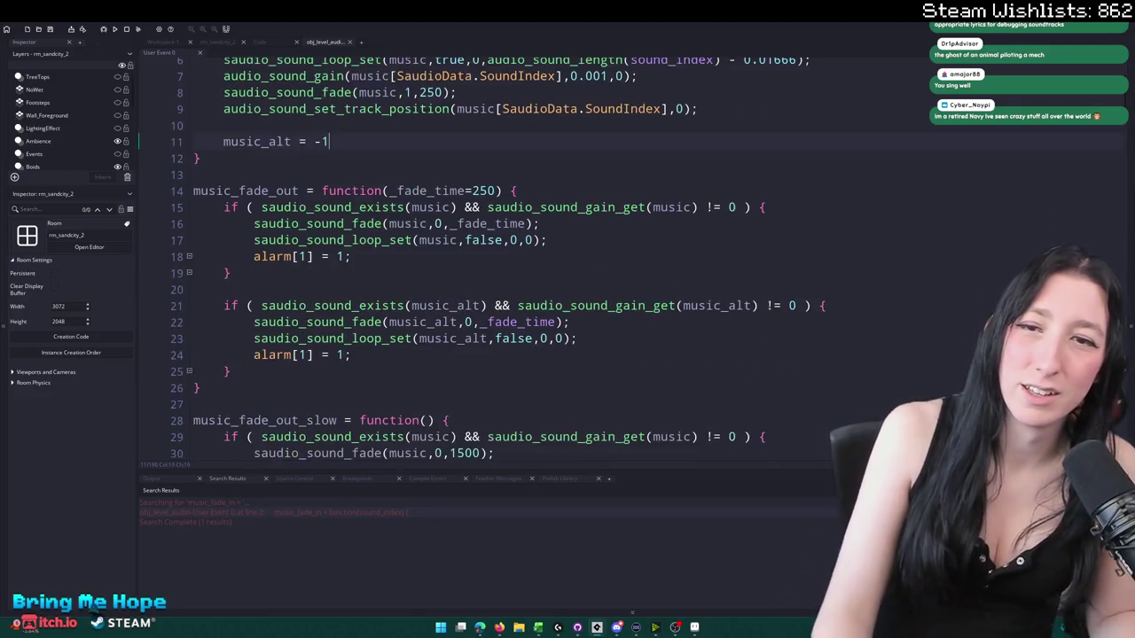
scroll(359, 346, down, 5)
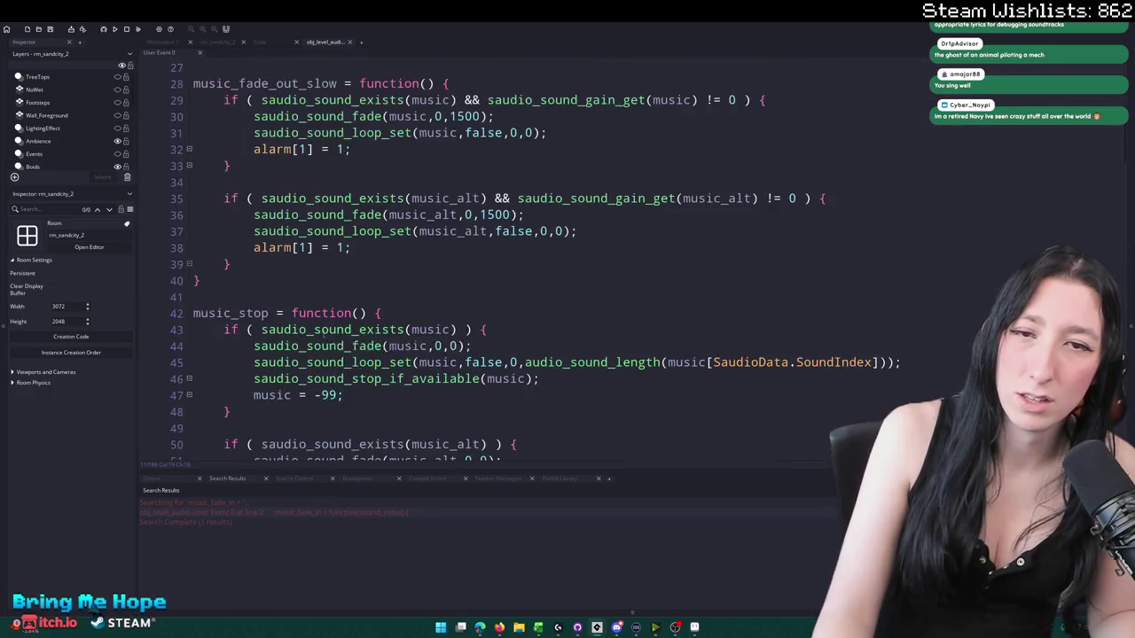
scroll(328, 327, up, 4)
scroll(325, 324, up, 6)
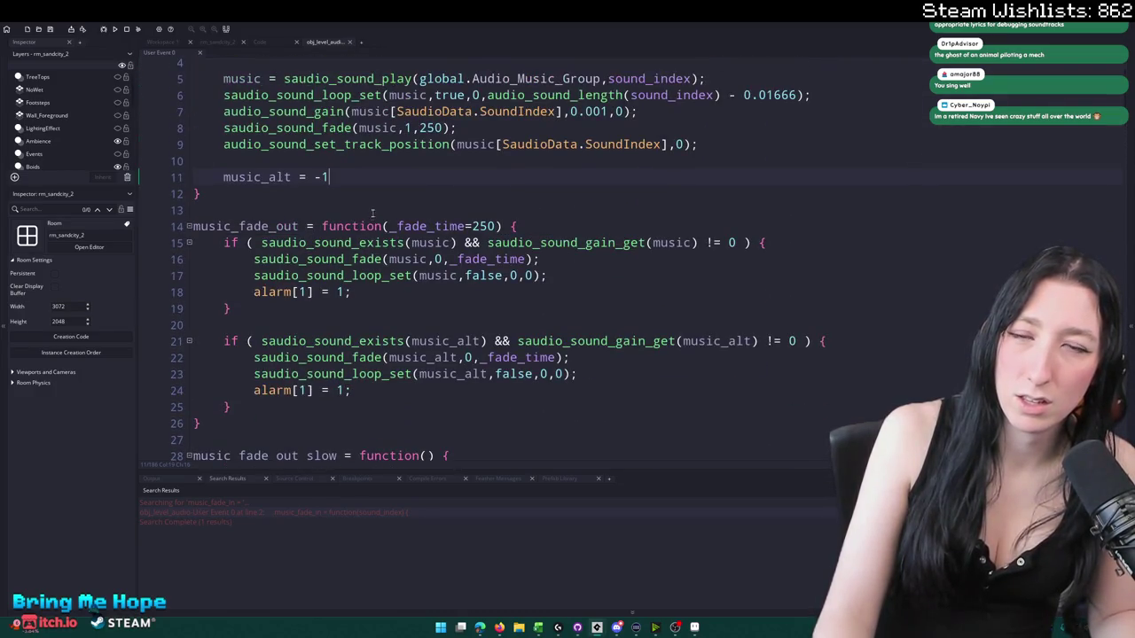
scroll(366, 196, down, 10)
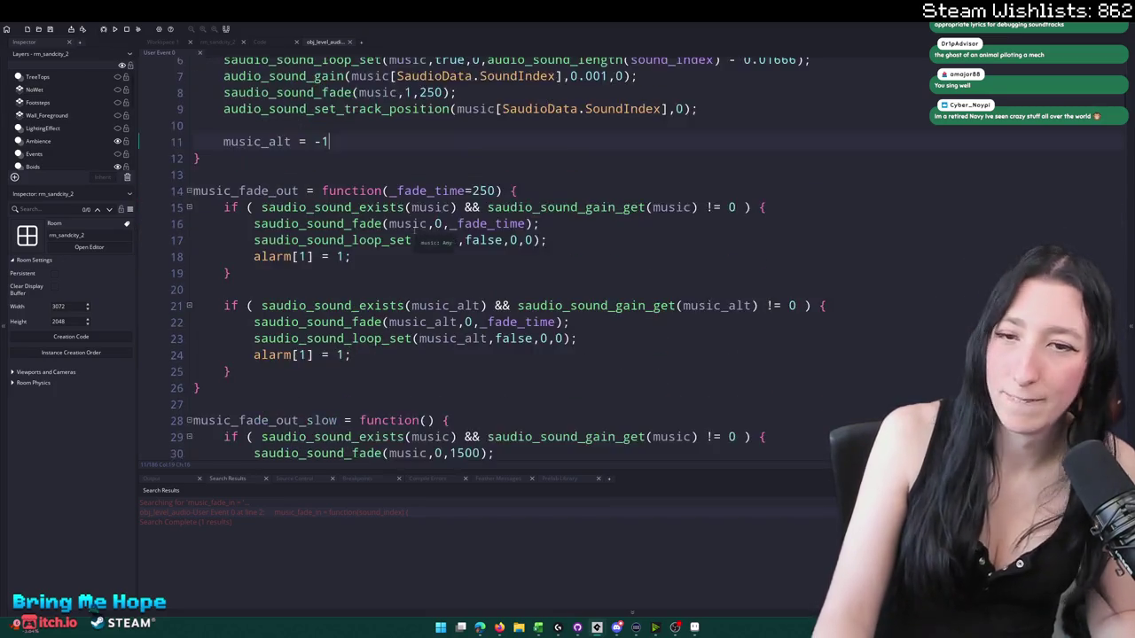
scroll(435, 235, down, 2)
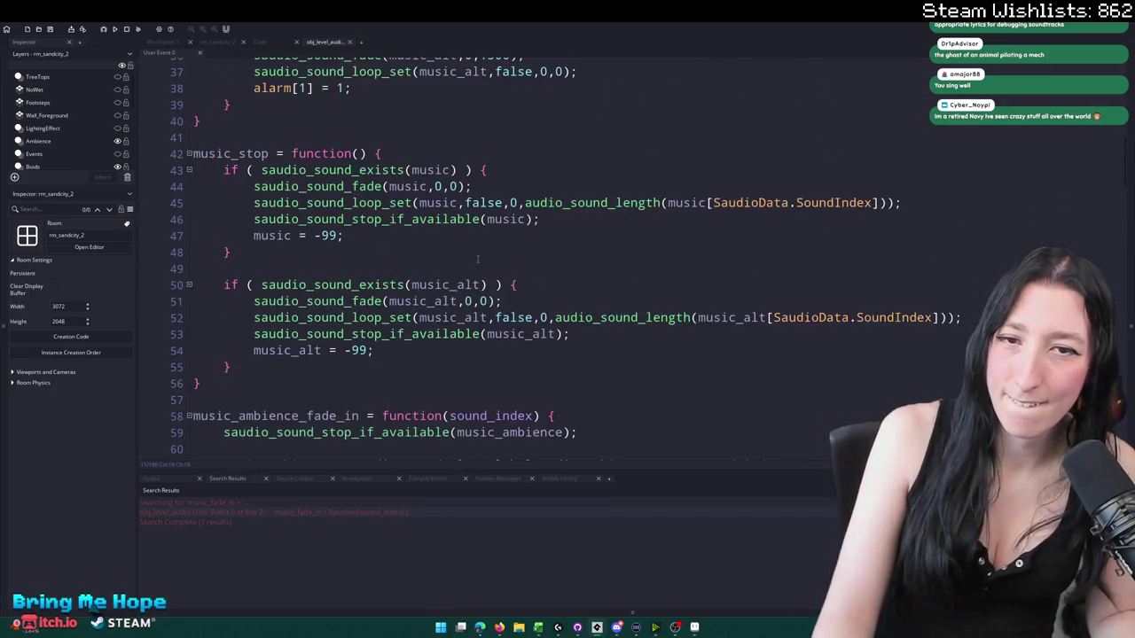
scroll(398, 266, down, 2)
scroll(399, 266, down, 2)
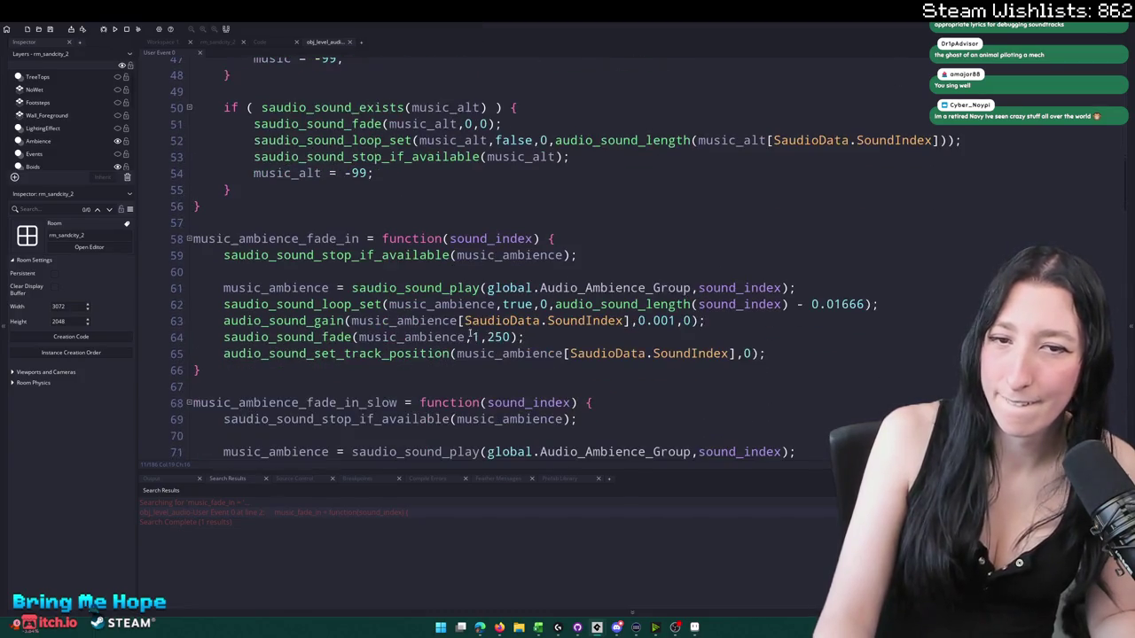
scroll(252, 323, down, 1)
scroll(454, 278, up, 10)
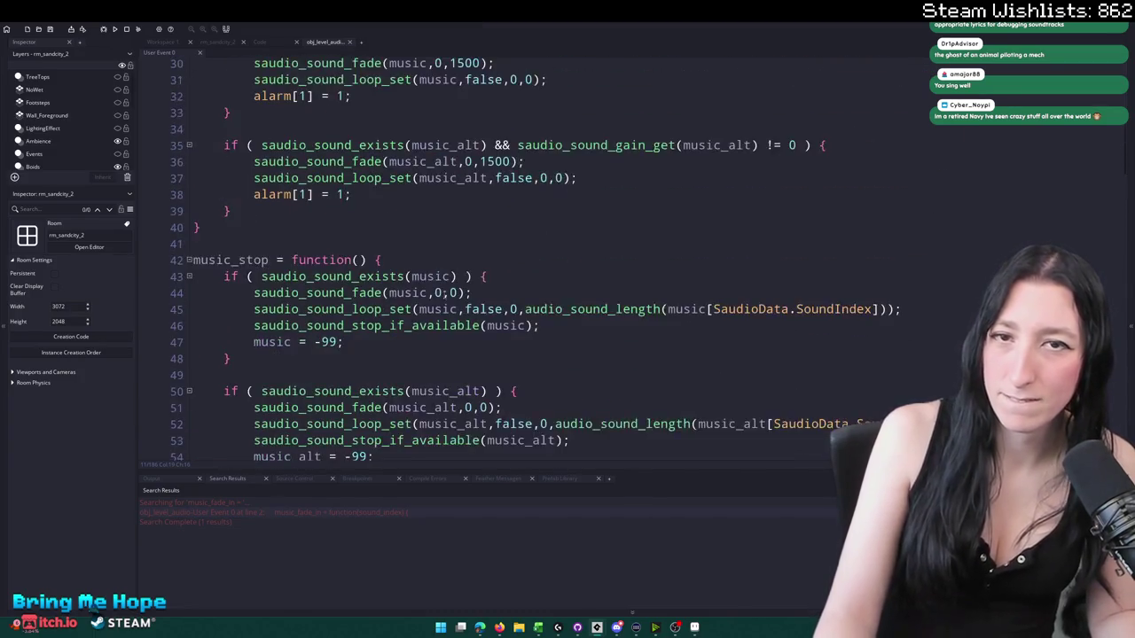
scroll(452, 271, up, 2)
scroll(371, 234, up, 2)
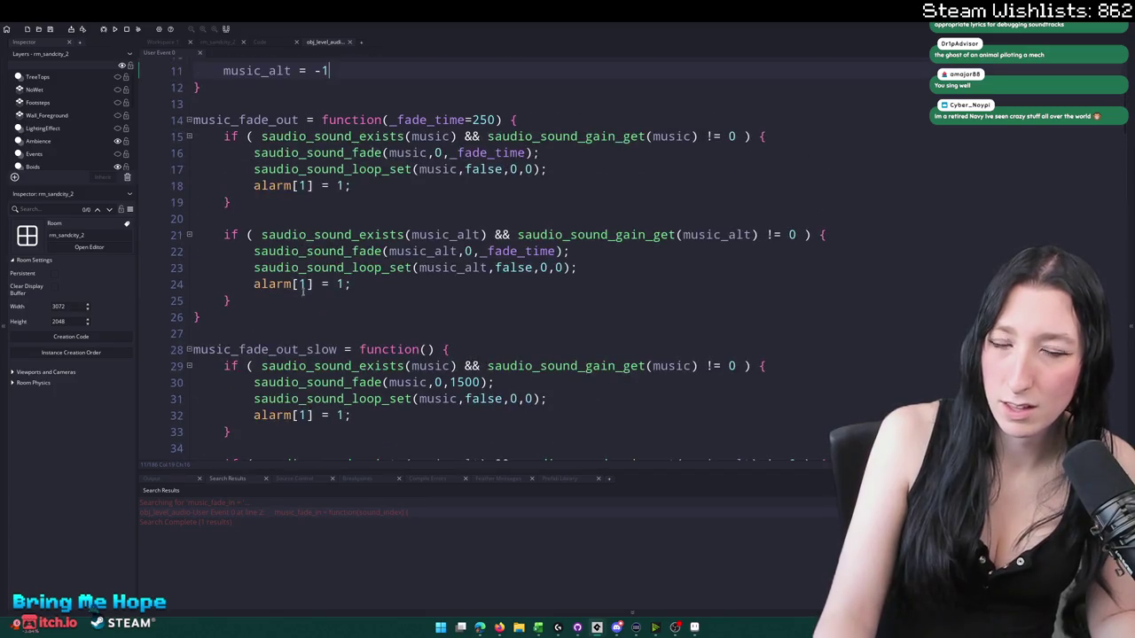
scroll(372, 234, up, 4)
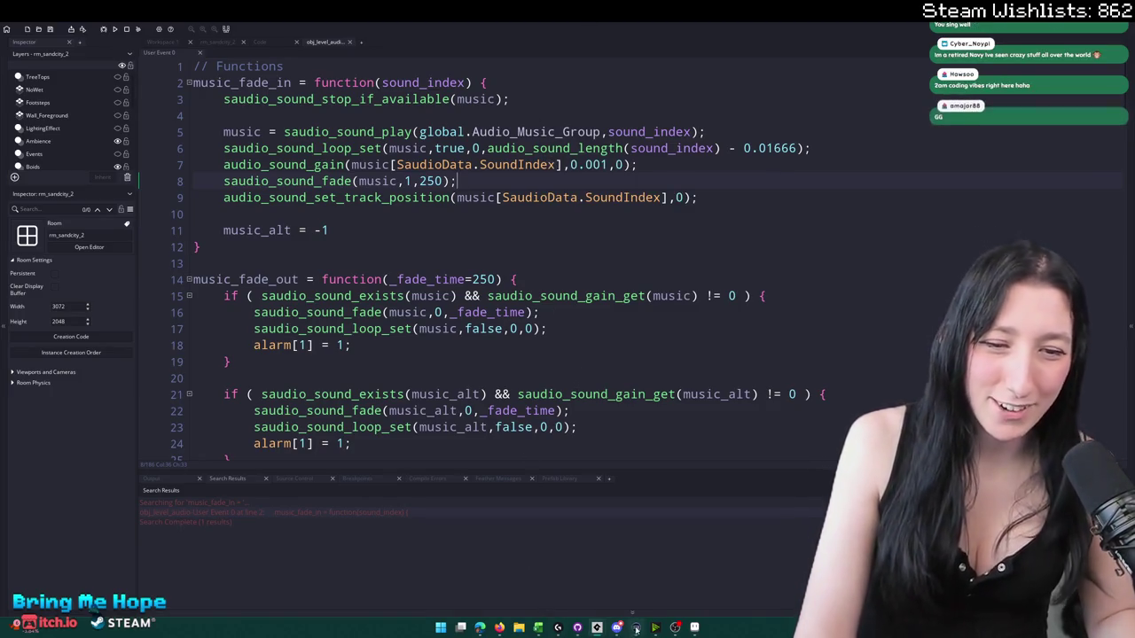
mouse_move(482, 620)
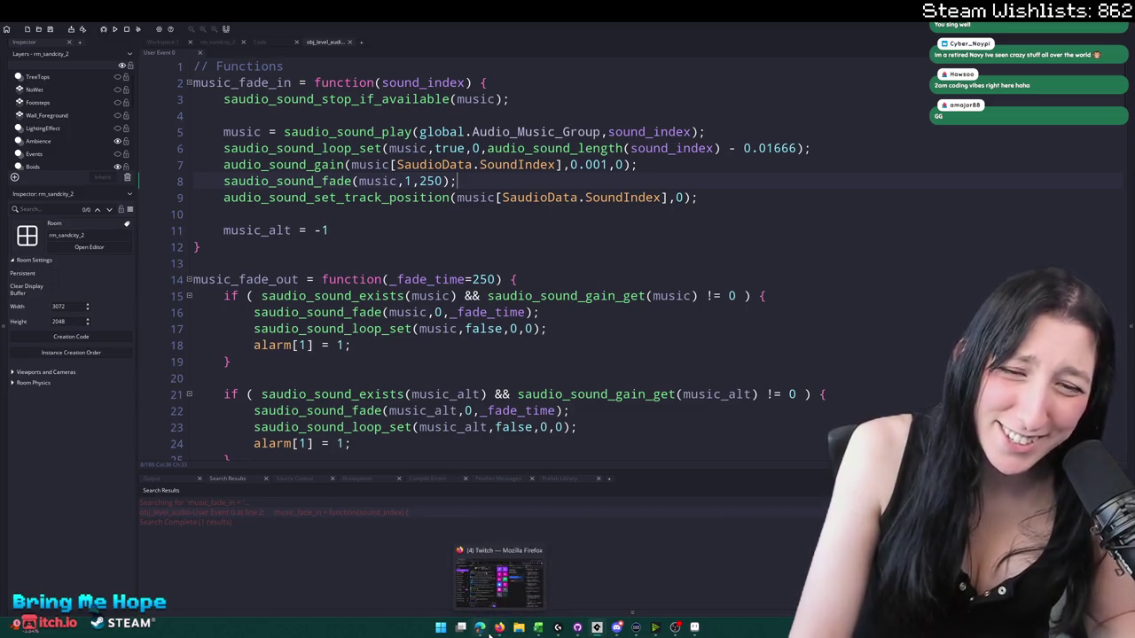
click(355, 264)
- Build and run the game with F5 and open its Options menu
key(F5)
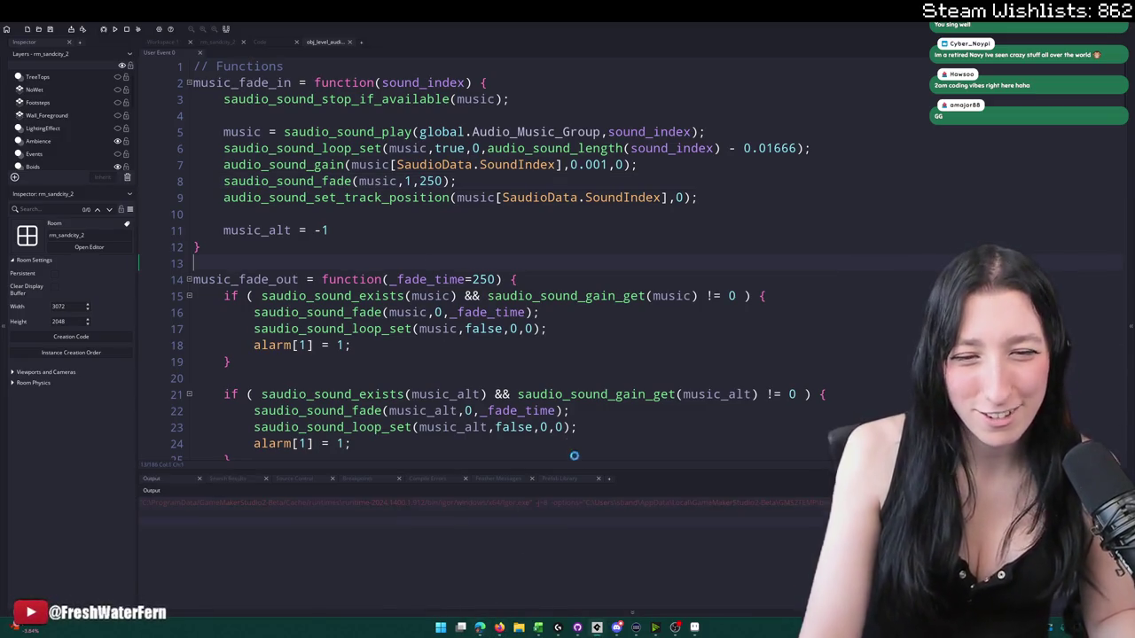
mouse_move(289, 170)
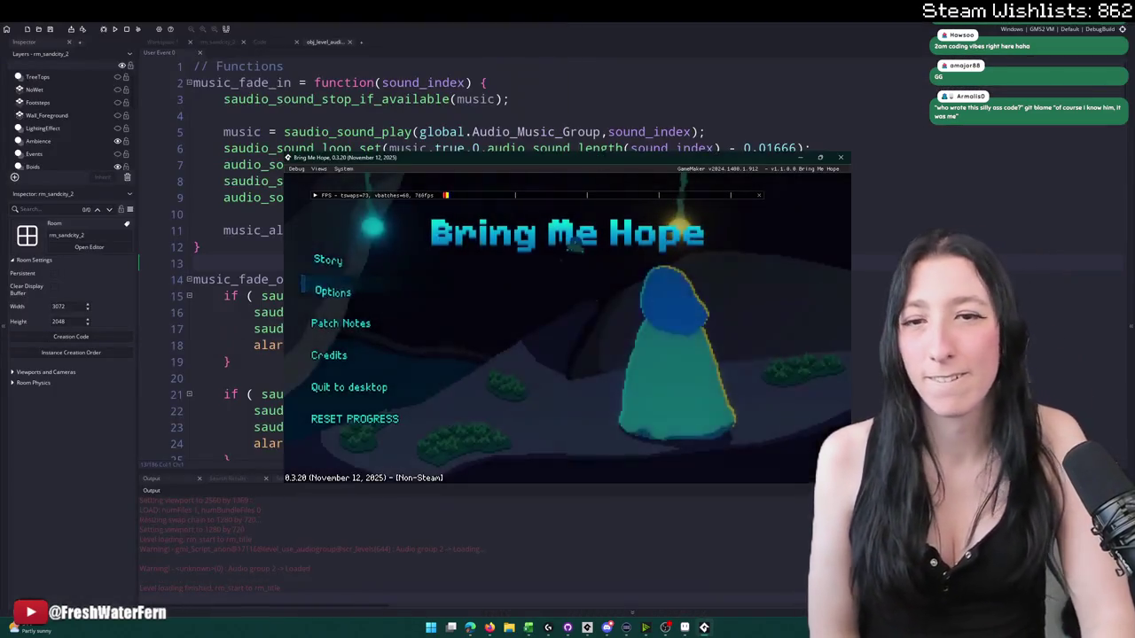
click(332, 221)
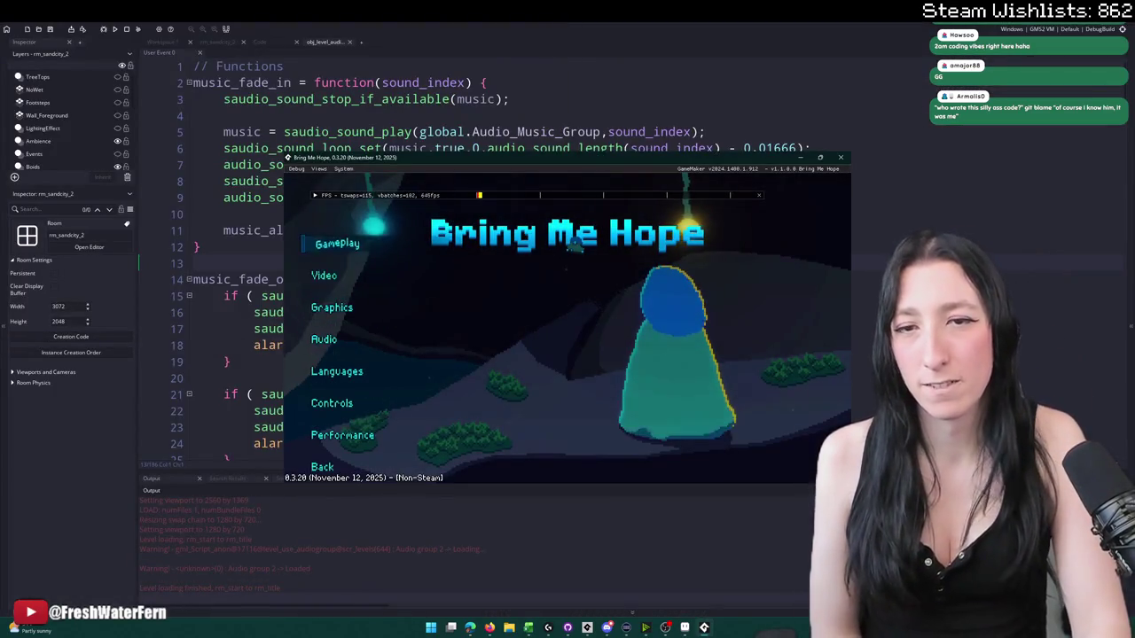
- In Audio options, raise Music Volume to 100% and keep Effects Volume at 80%
key(Return)
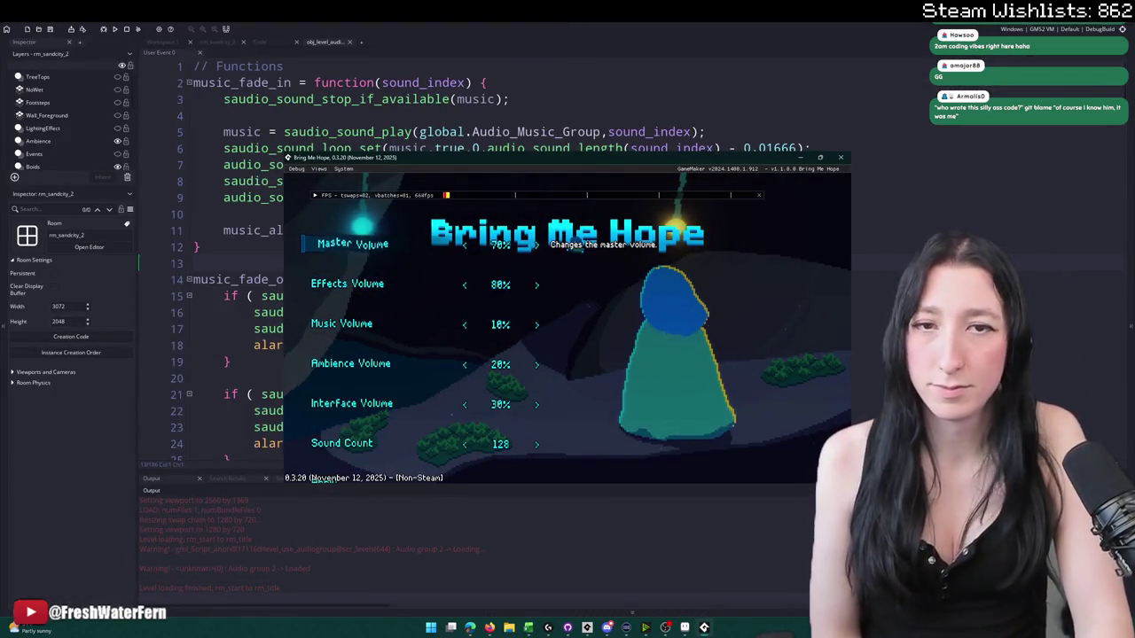
key(Up)
key(Up)
click(153, 235)
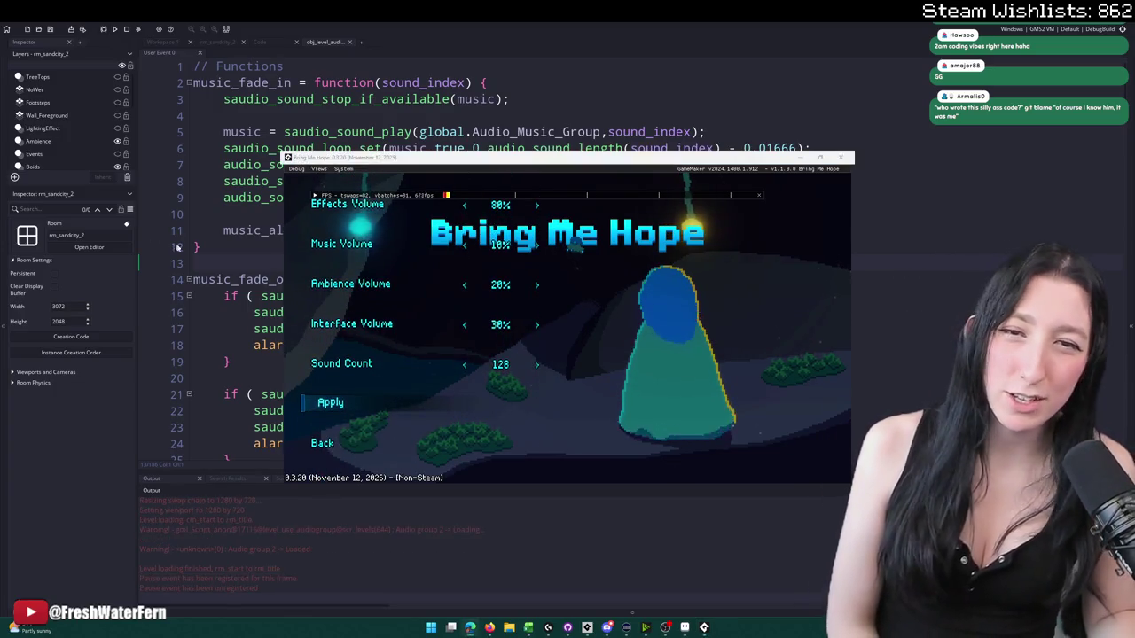
click(379, 251)
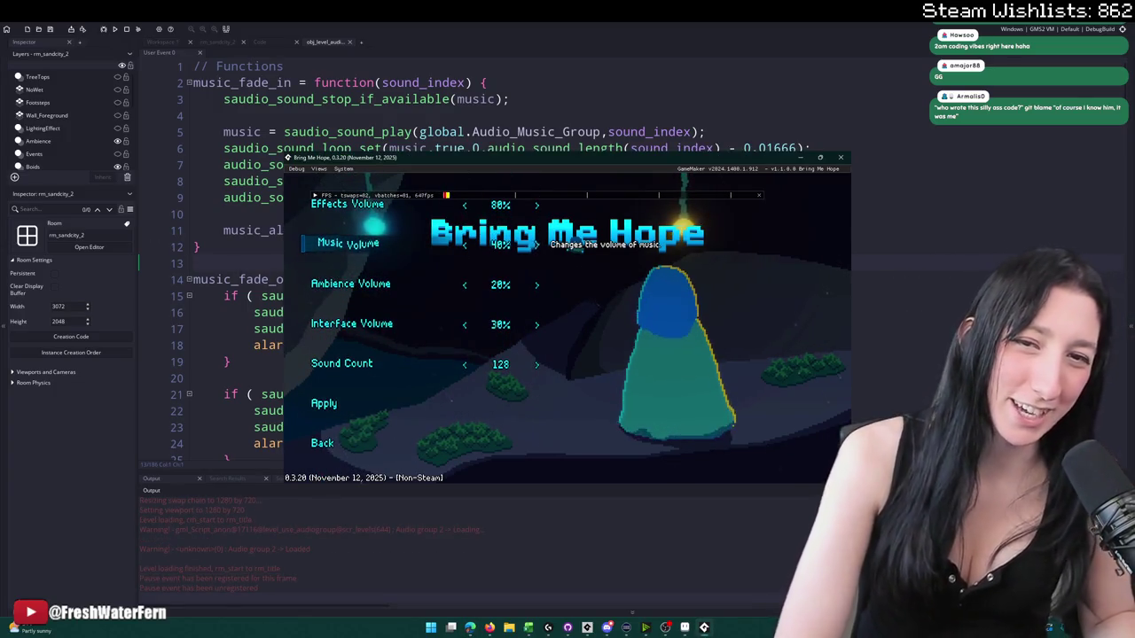
key(Right)
key(Right)
key(Right)
key(Down)
key(Down)
key(Down)
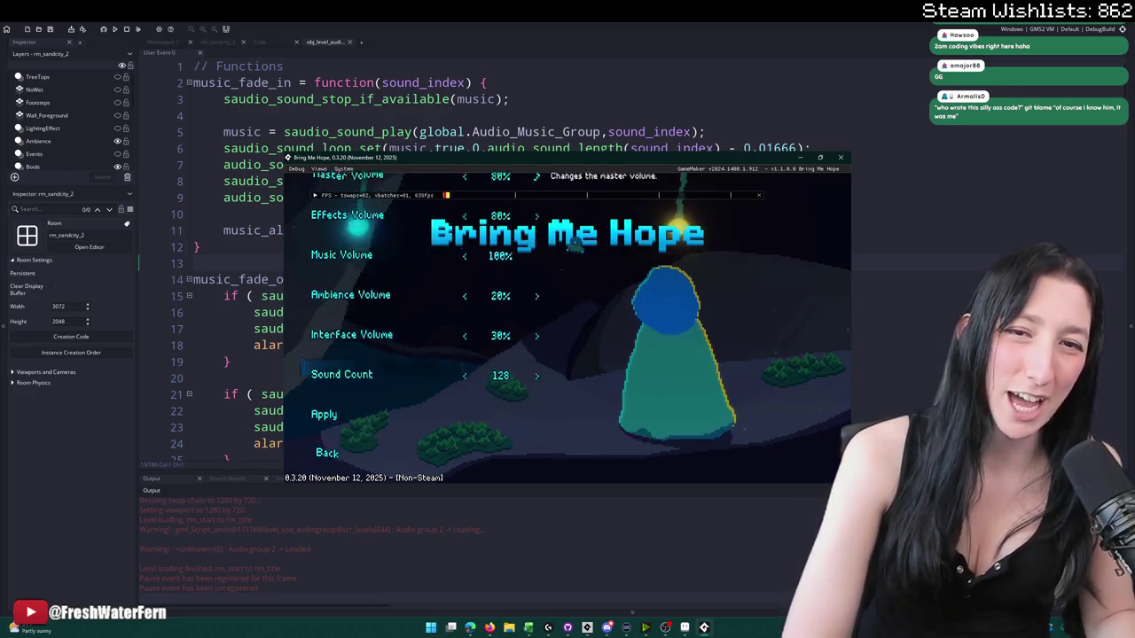
key(Down)
key(Down)
key(Right)
key(Right)
key(Down)
key(Down)
key(Down)
key(Down)
key(Down)
key(Down)
key(Left)
key(Left)
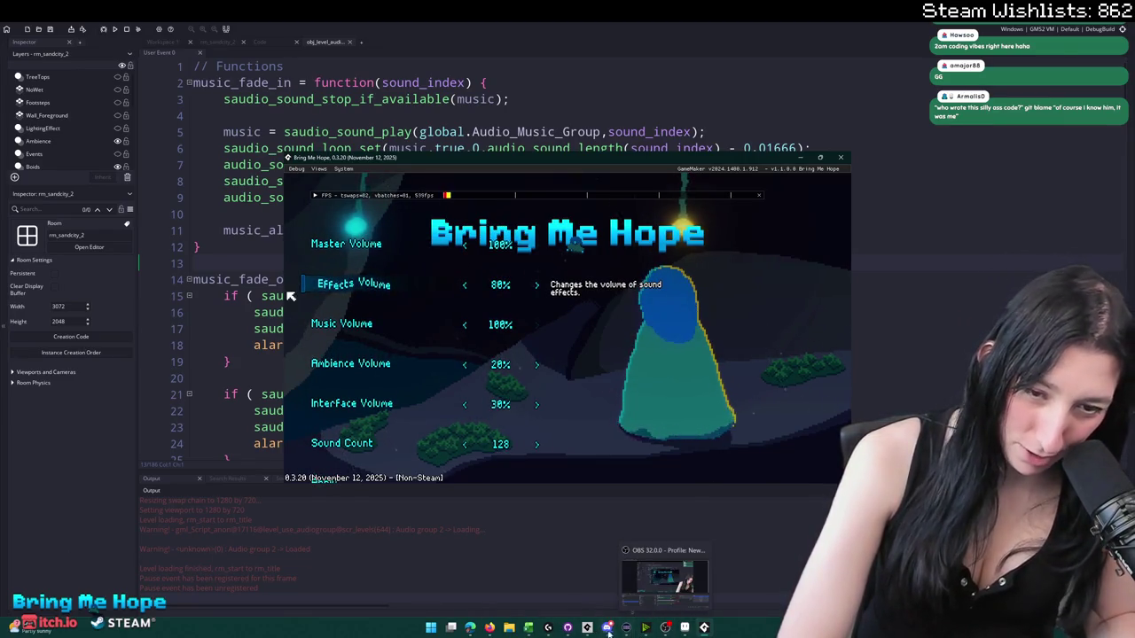
key(alt+Tab)
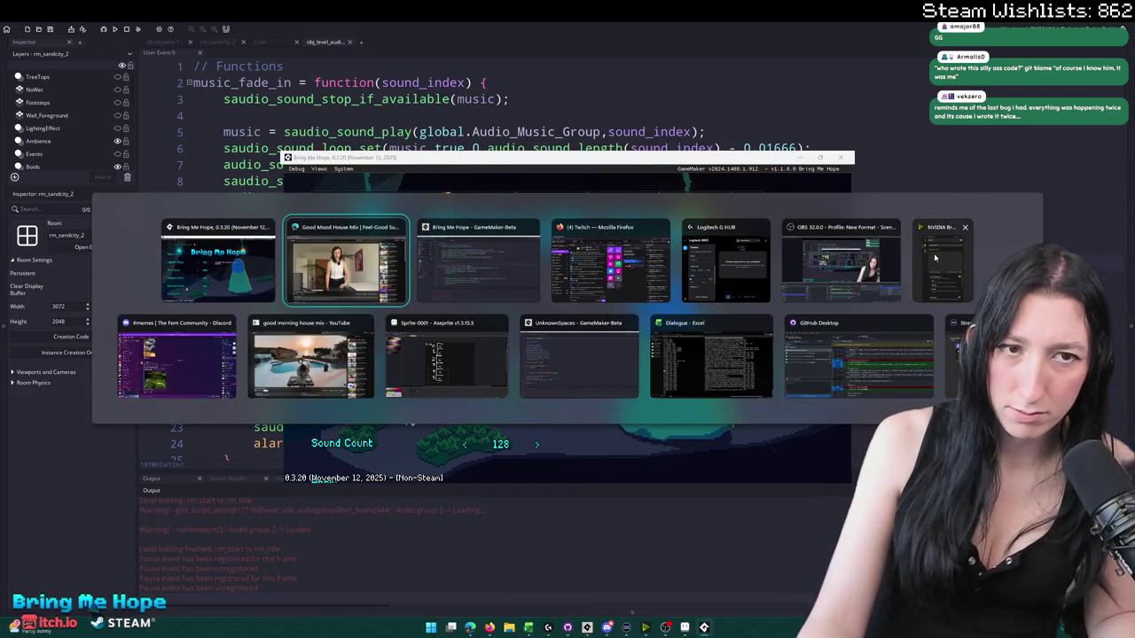
key(Escape)
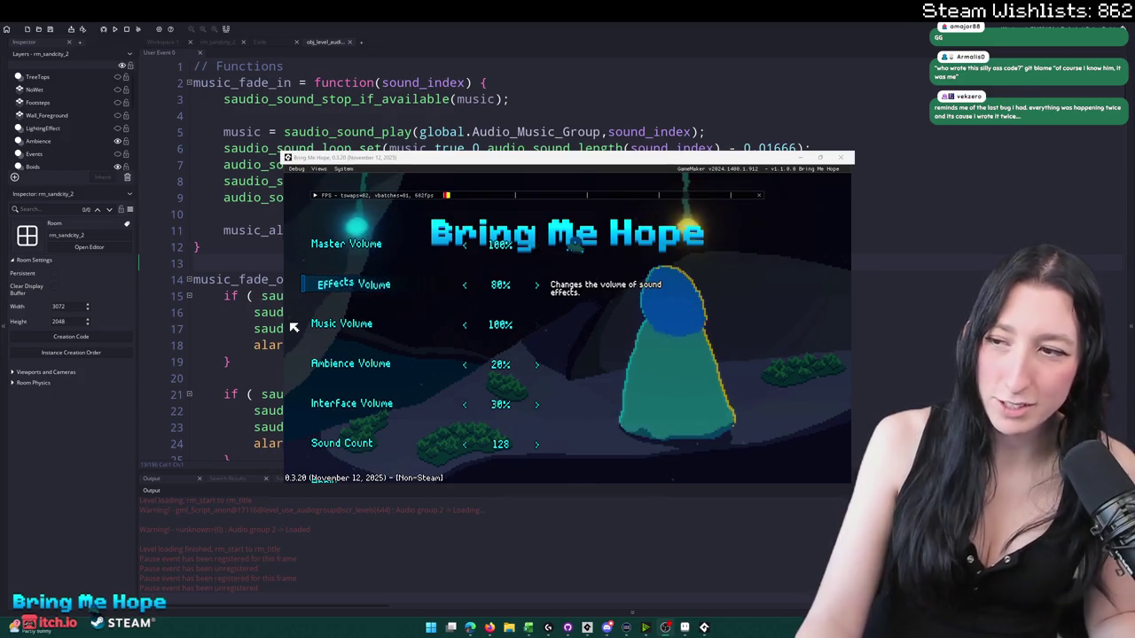
- Discard the volume changes, check the Audio debug view's playing sources, and close the game
double_click(411, 164)
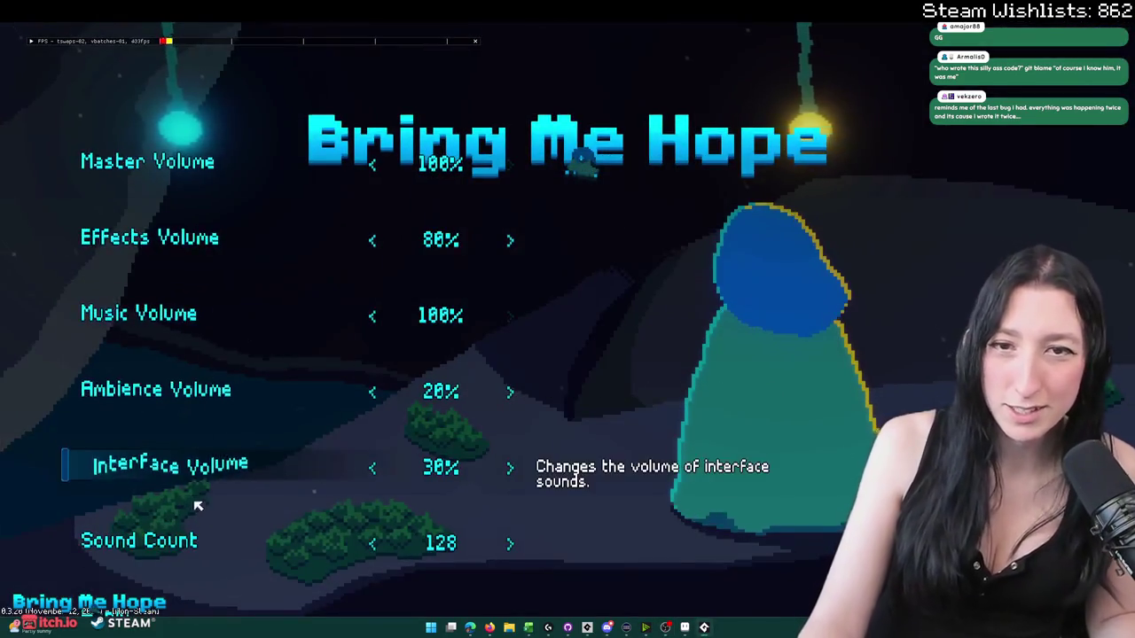
click(106, 553)
click(574, 359)
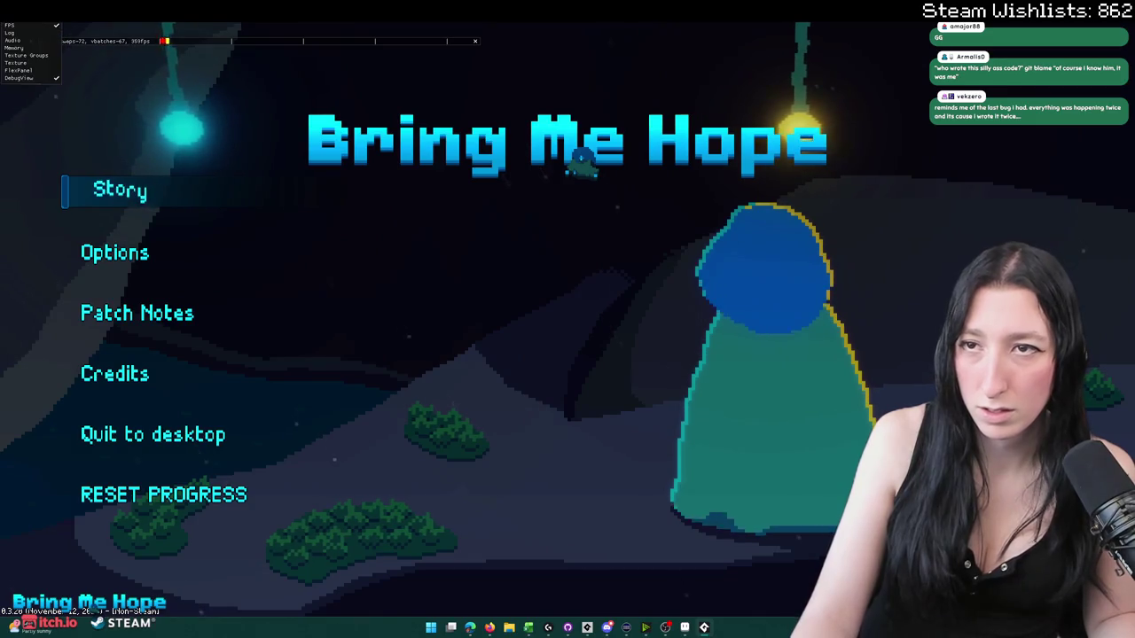
click(36, 33)
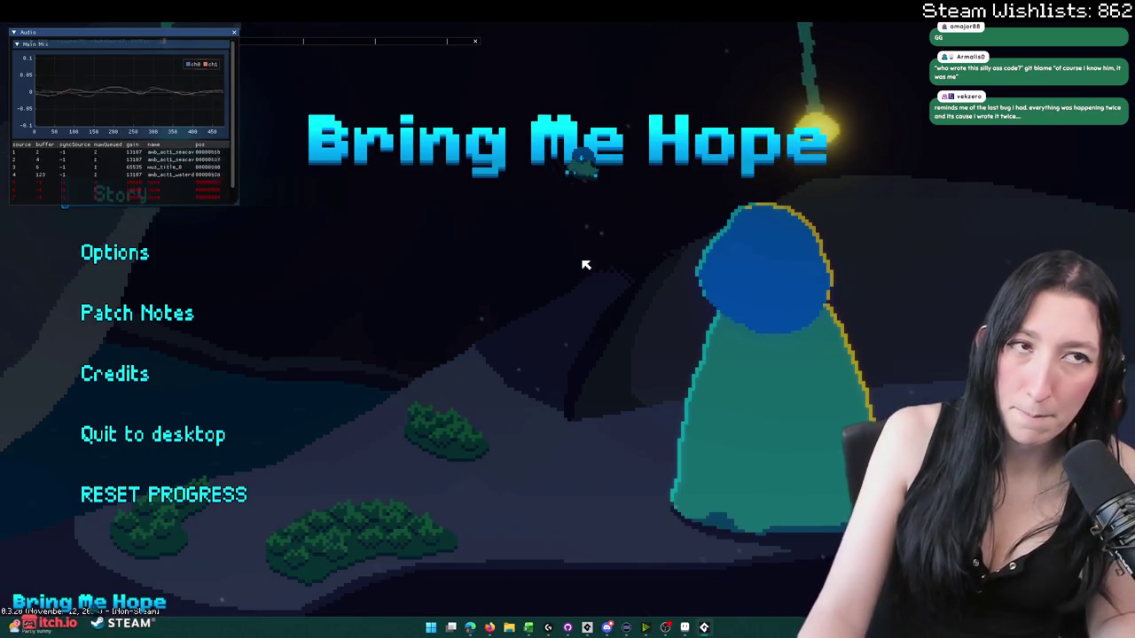
key(alt+F4)
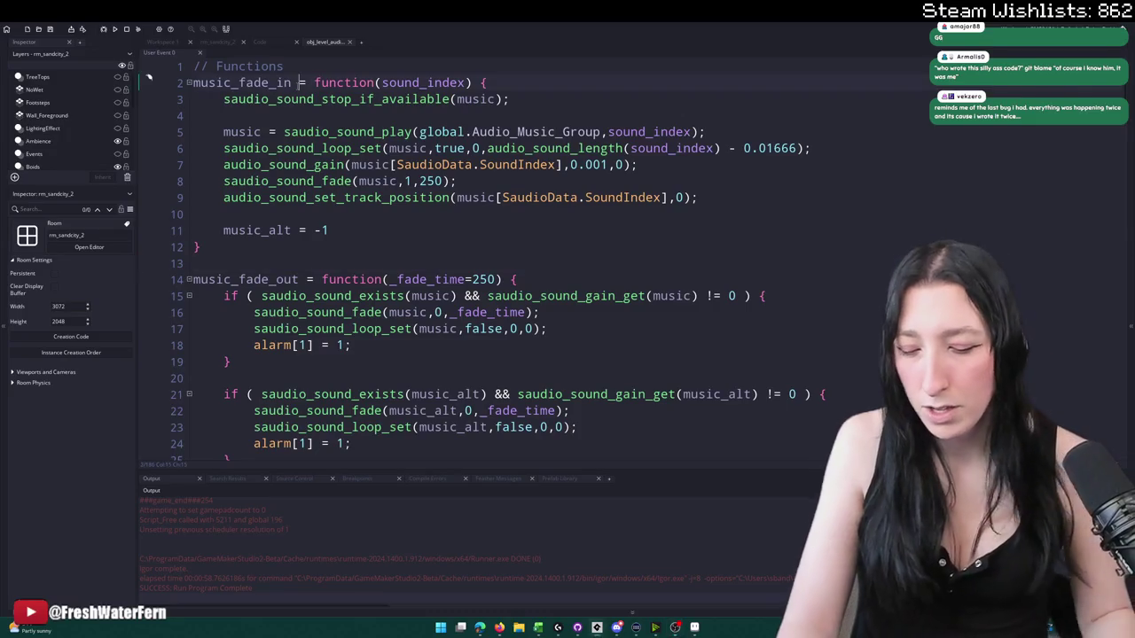
- In scr_audio_unique, uncomment the 17.45–104.72 mus_title_0 loop, delete the 3–20 test line, and save
key(ctrl+t)
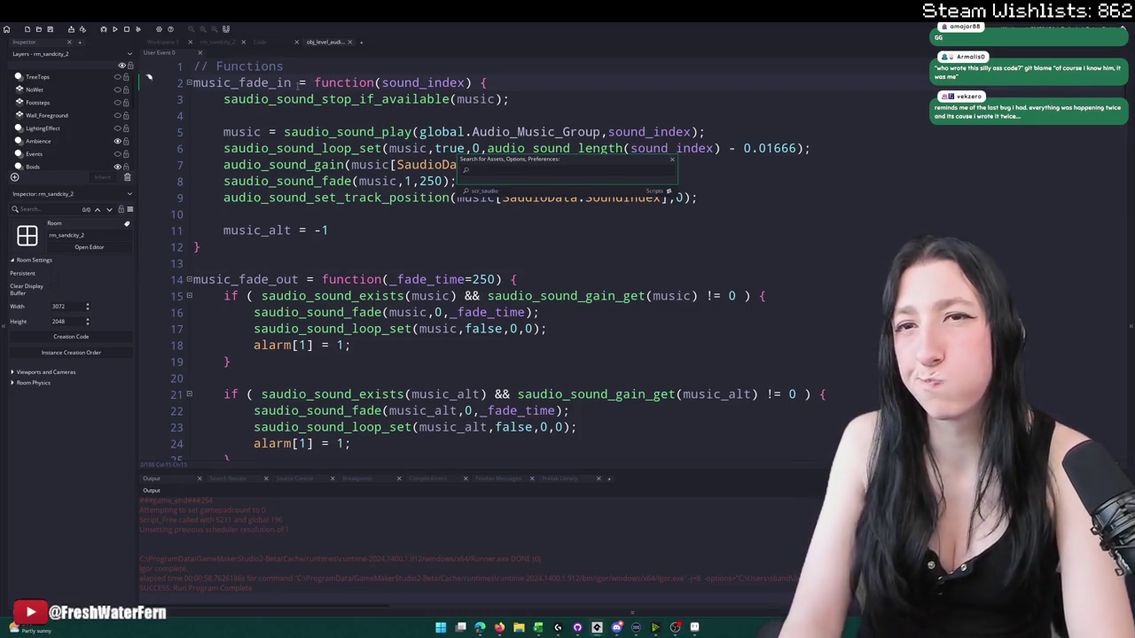
text(unique)
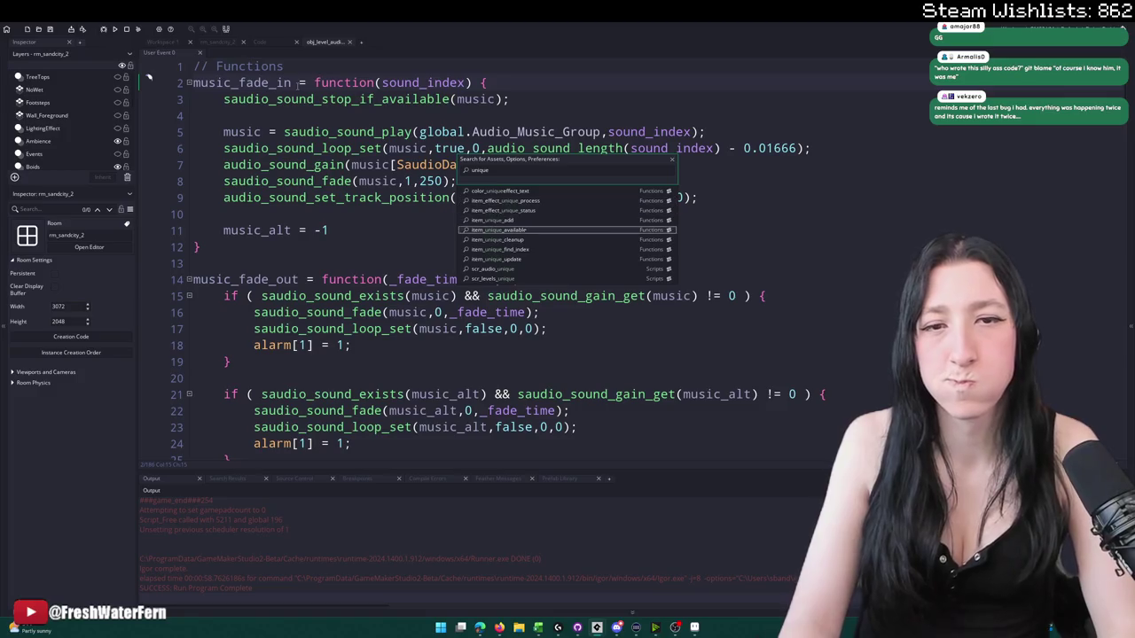
key(Return)
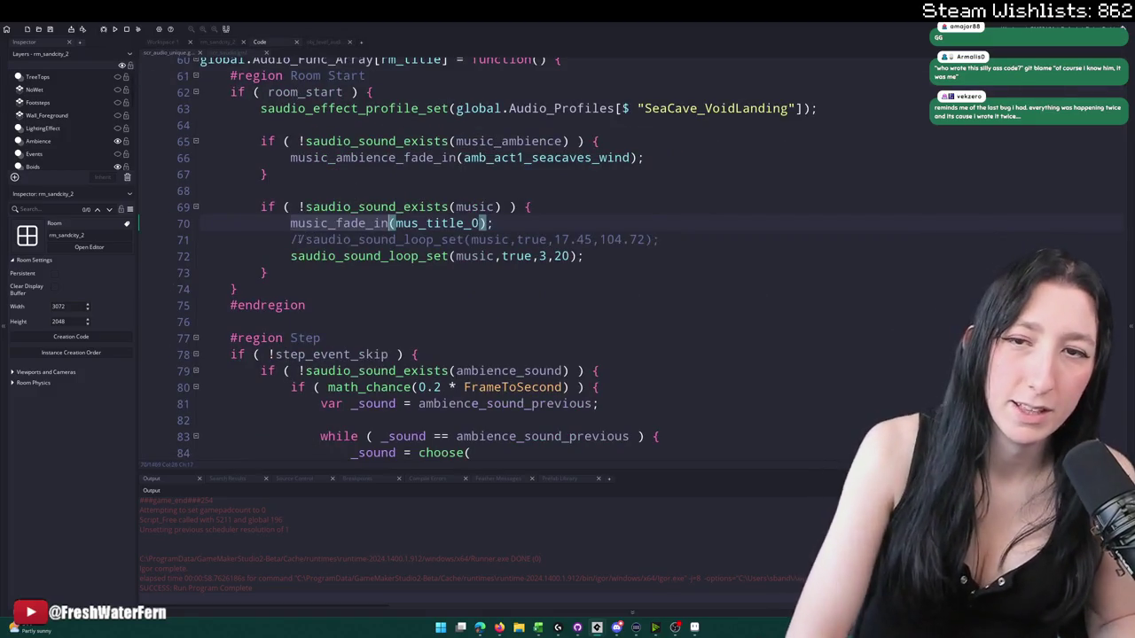
key(Delete)
key(Delete)
drag(585, 256, 660, 241)
key(BackSpace)
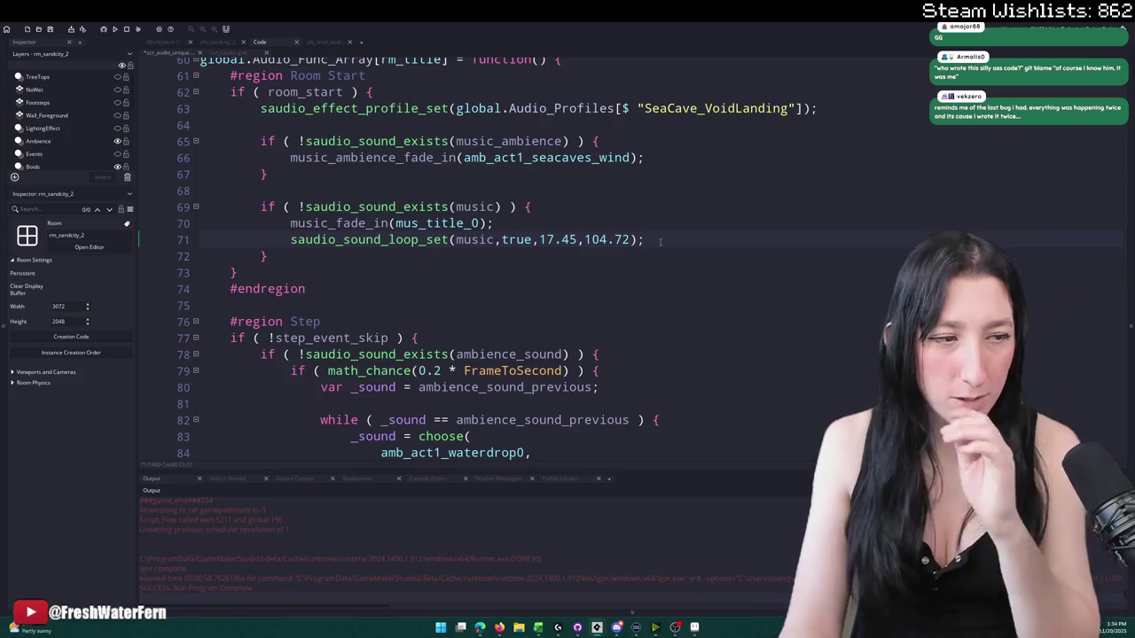
key(ctrl+s)
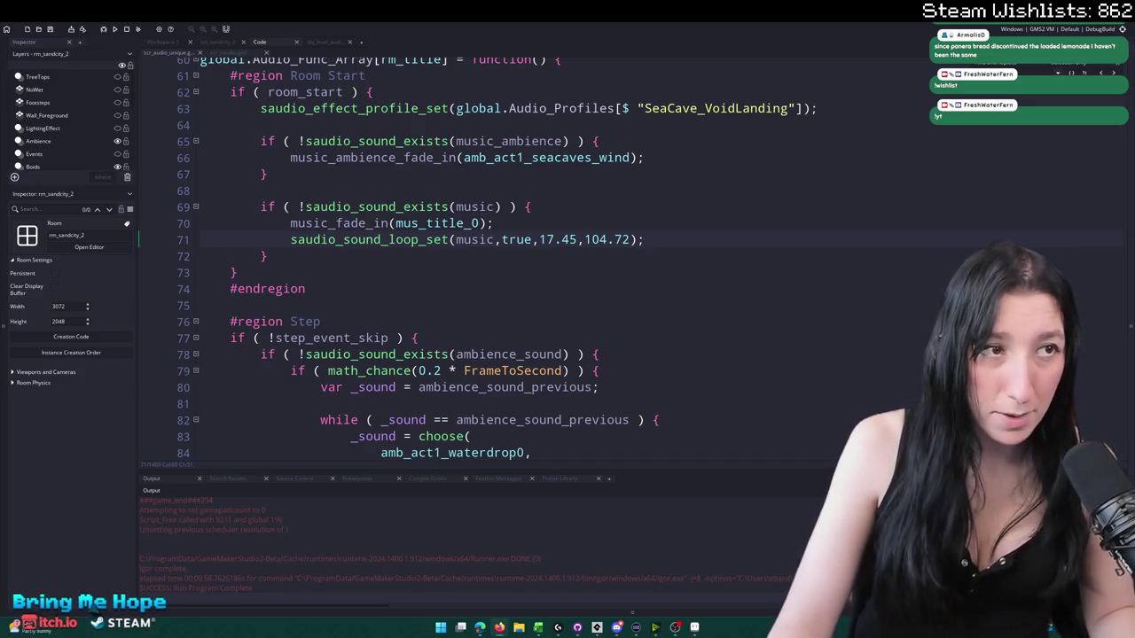
- On the Bring Me Hope Steam store page, switch the gameplay trailer to full screen and resume playback
key(alt+Tab)
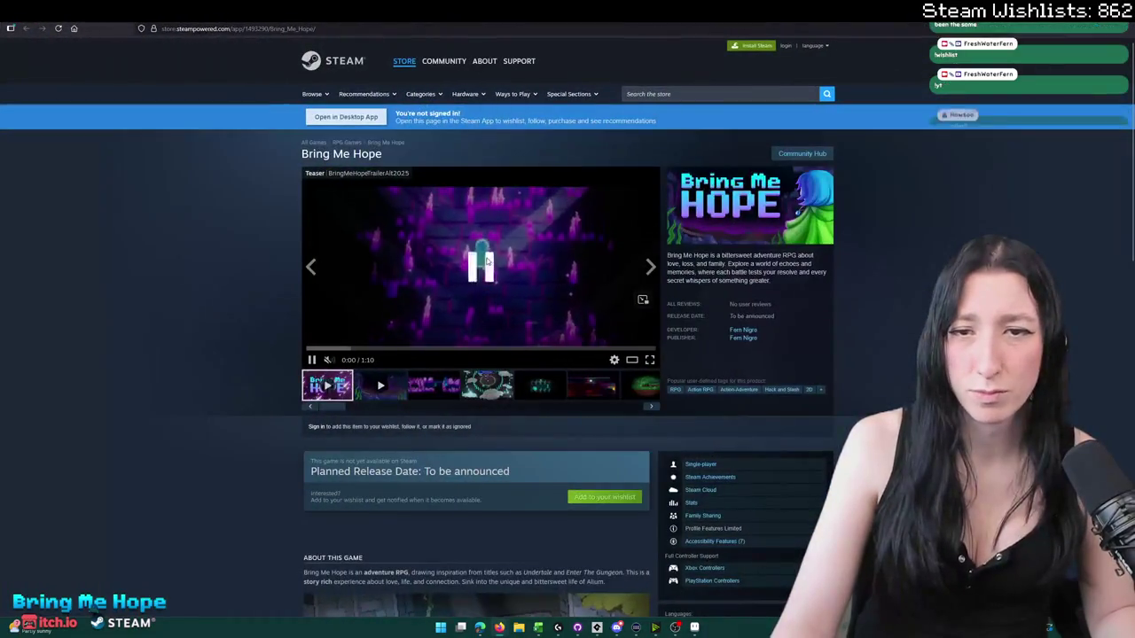
click(312, 360)
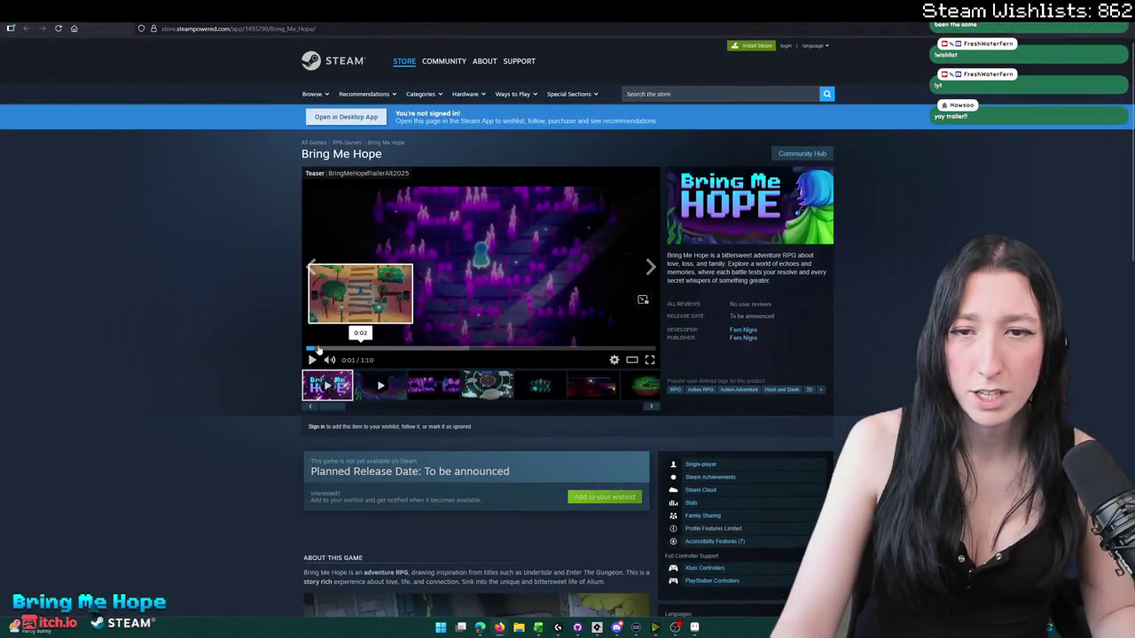
click(650, 361)
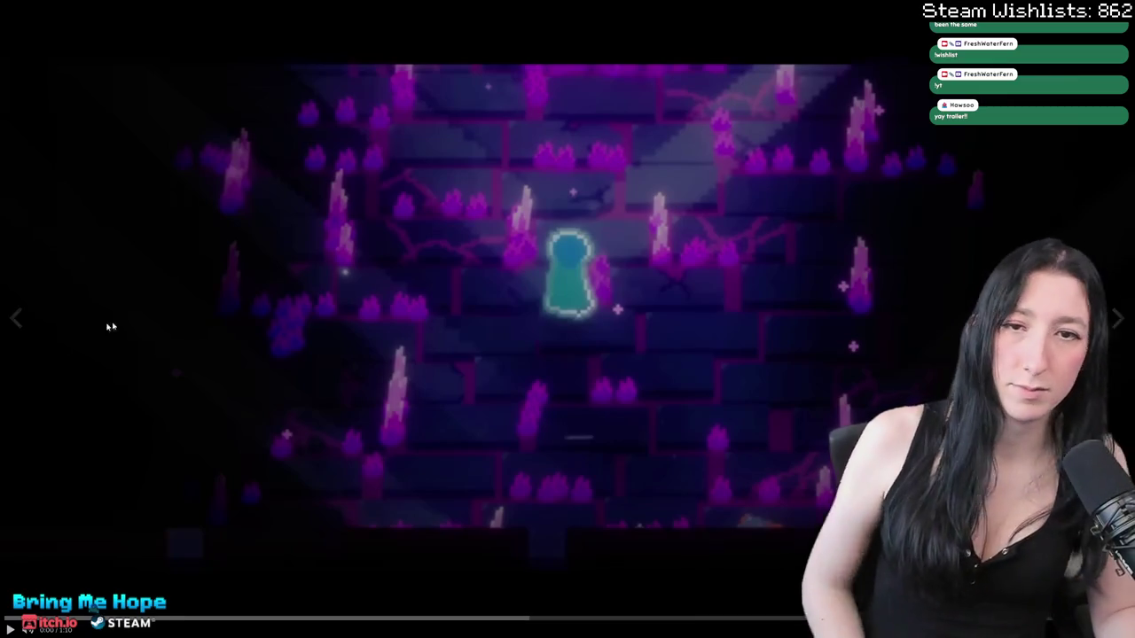
click(190, 307)
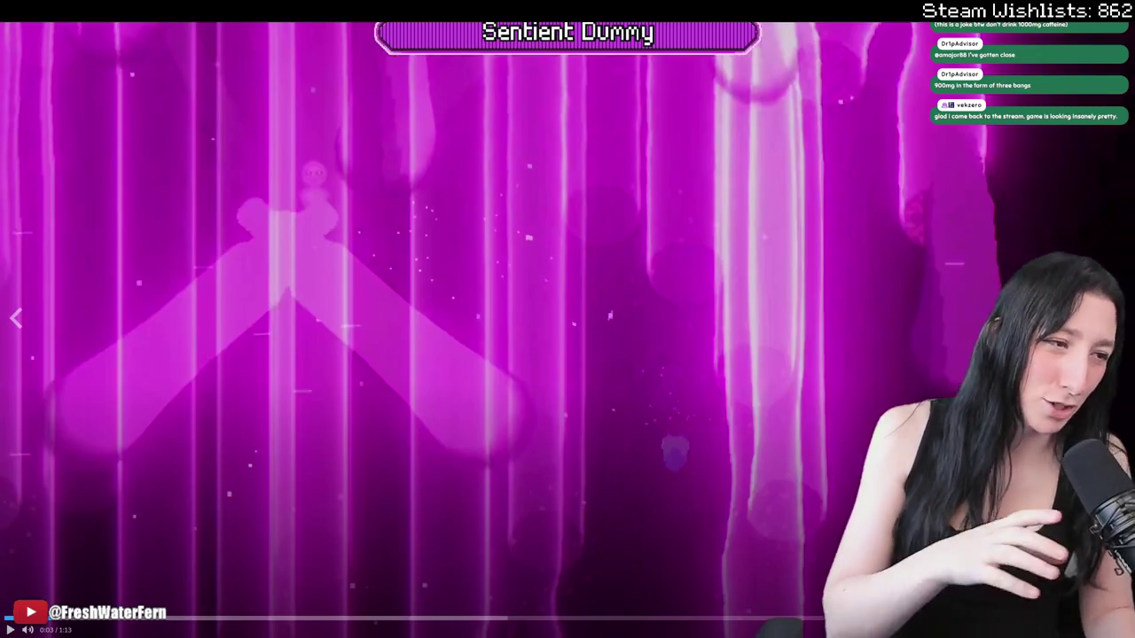
key(space)
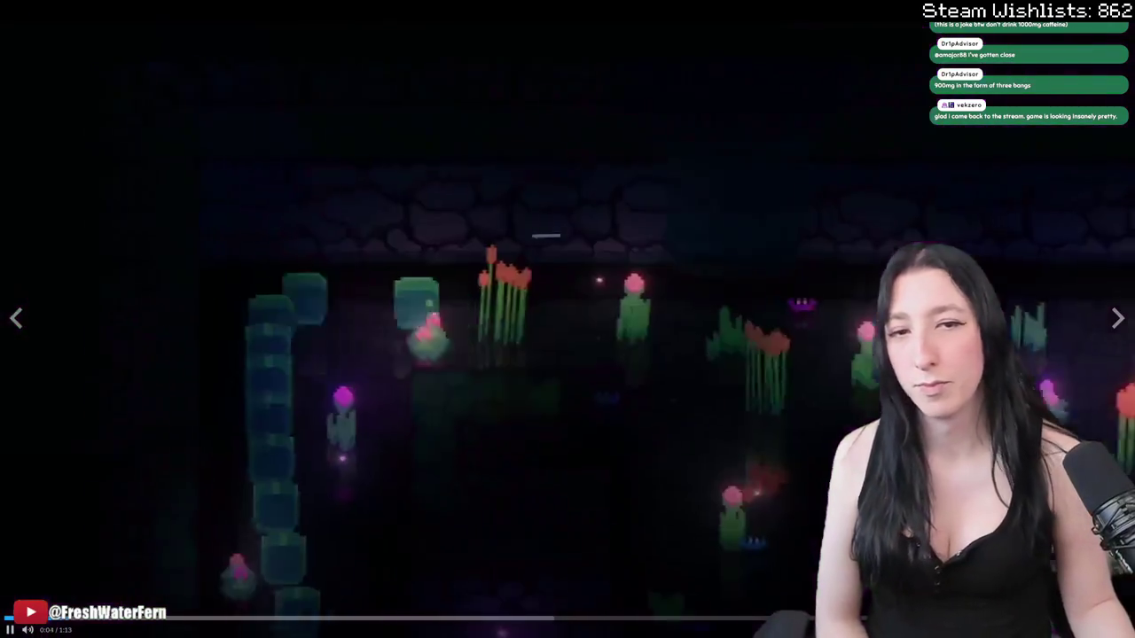